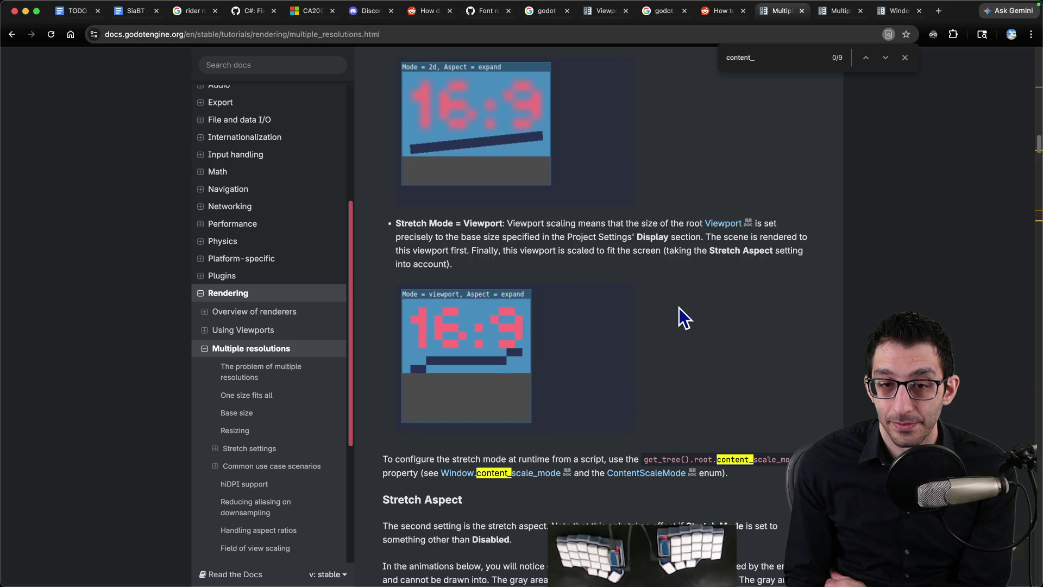
Start a VS Code note on 'large base size' with indented lines for 500x500, 999x999, 499x499 wasted space
scroll(679, 307, "down", 3)
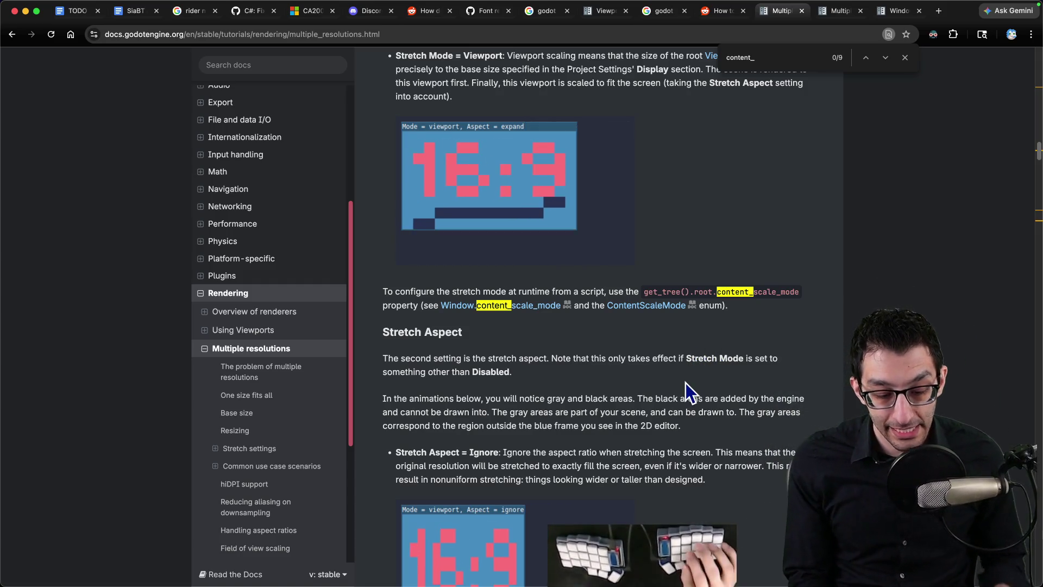
mouse_move(750, 560)
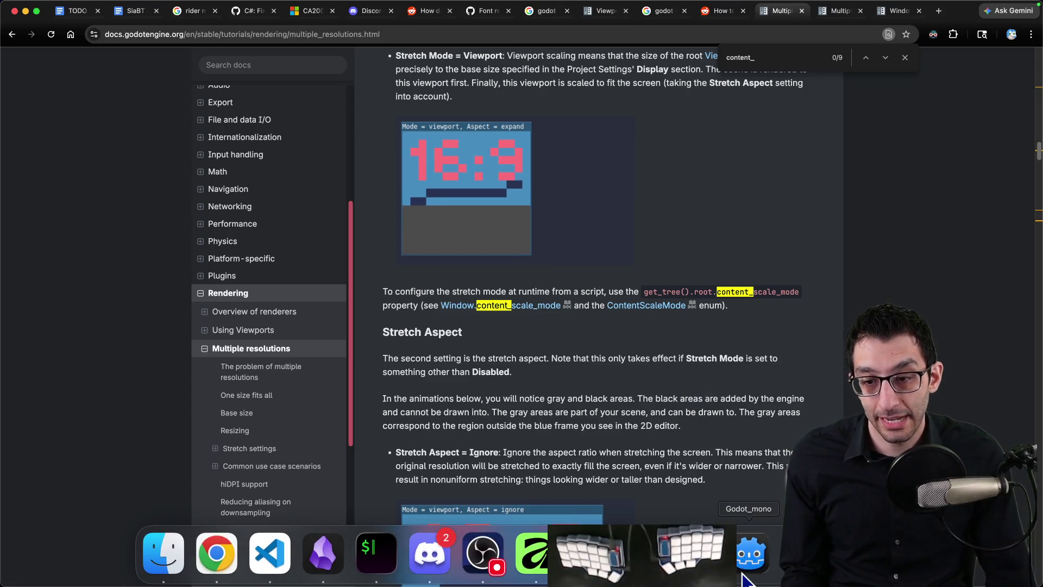
key("super+Tab")
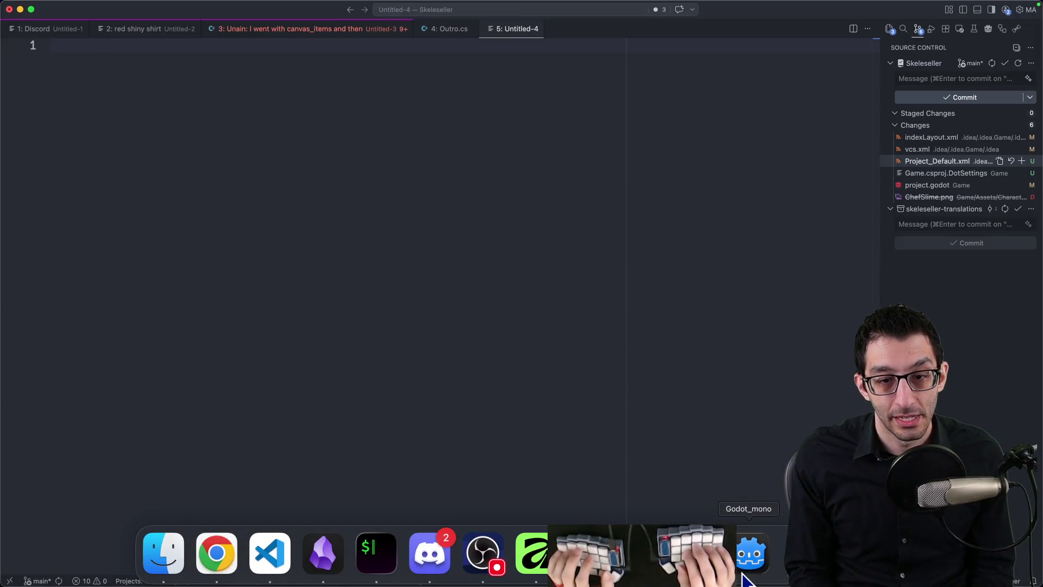
type("large base size")
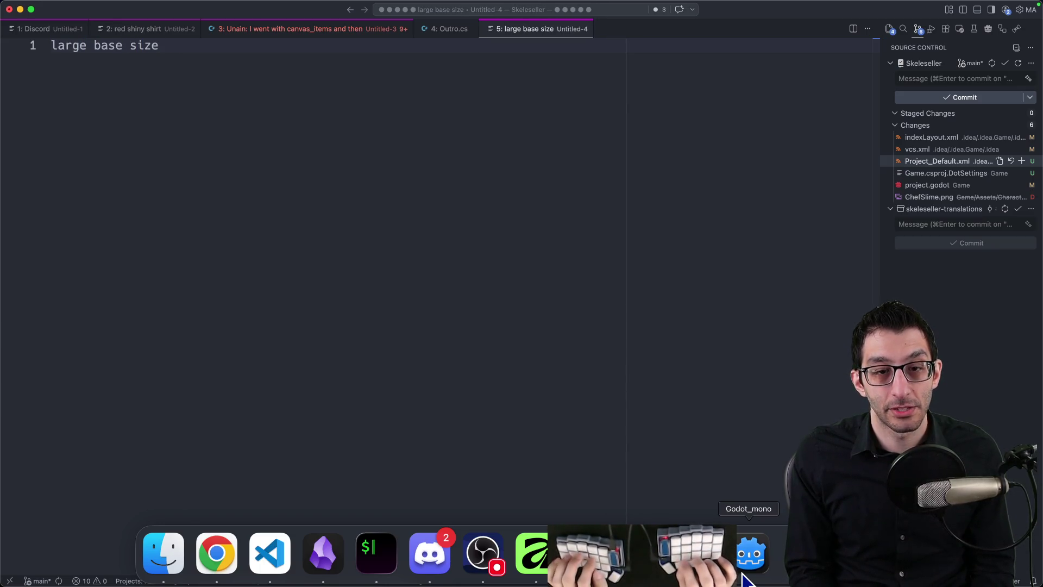
key("Return")
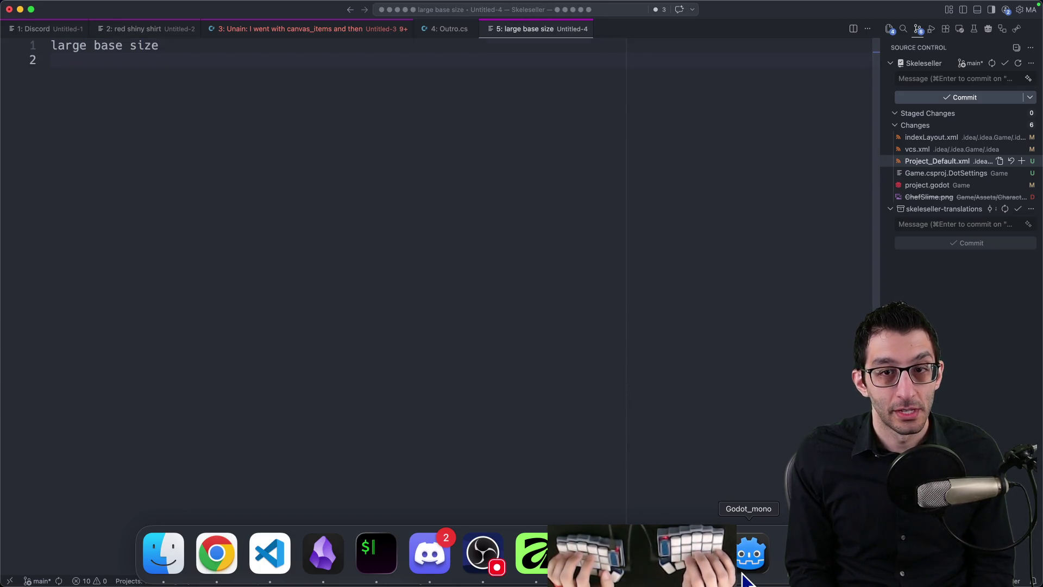
key("Return")
key("Return")
type("999x999")
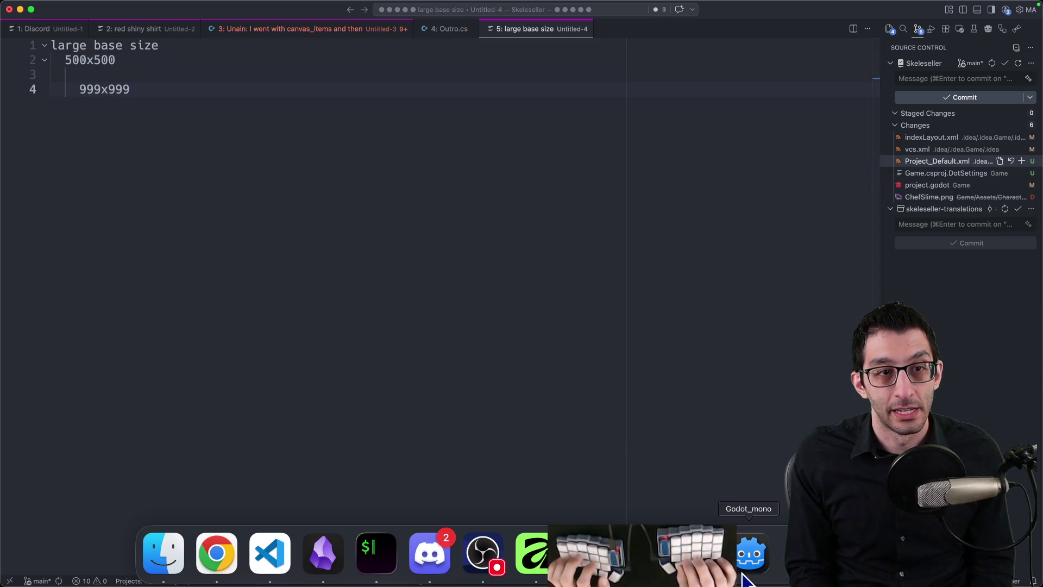
key("Return")
key("Return")
type("499x499 wasted space")
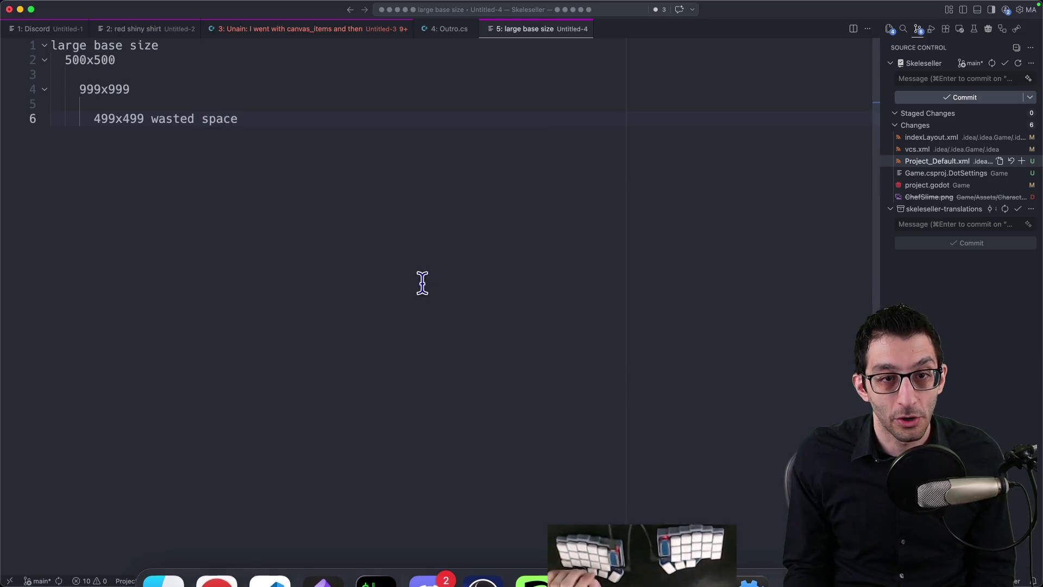
Select and tidy the 499x499 wasted space line in the note
triple_click(314, 129)
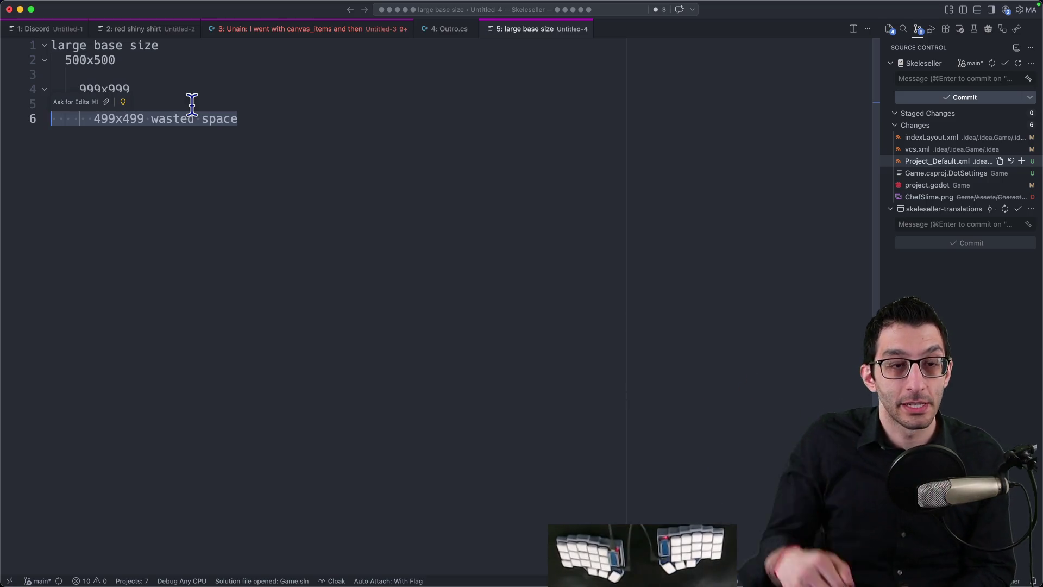
left_click(310, 147)
key("shift+super+Left")
key("shift+super+Left")
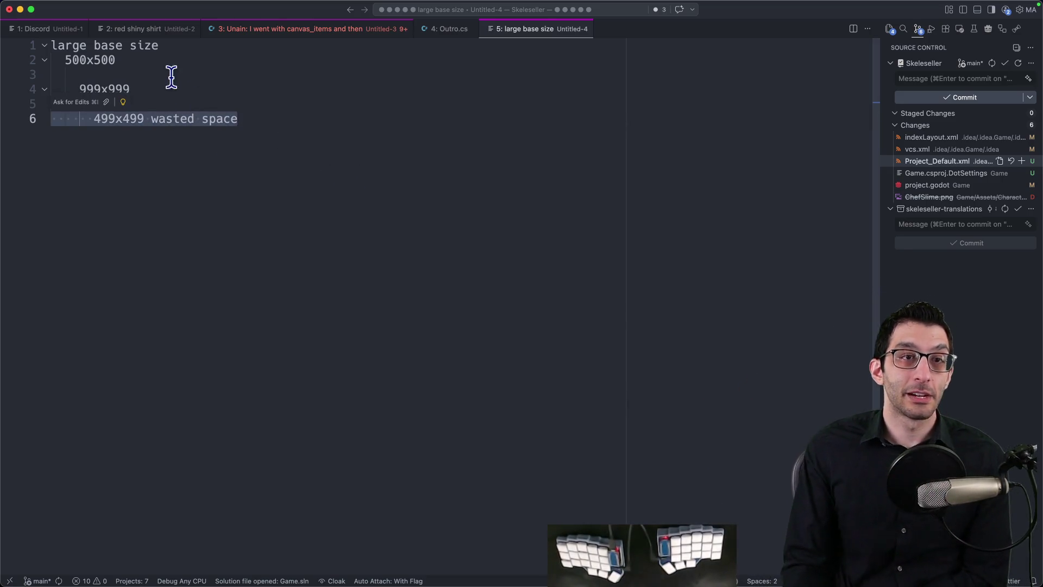
left_click_drag(207, 89, 169, 45)
left_click(556, 279)
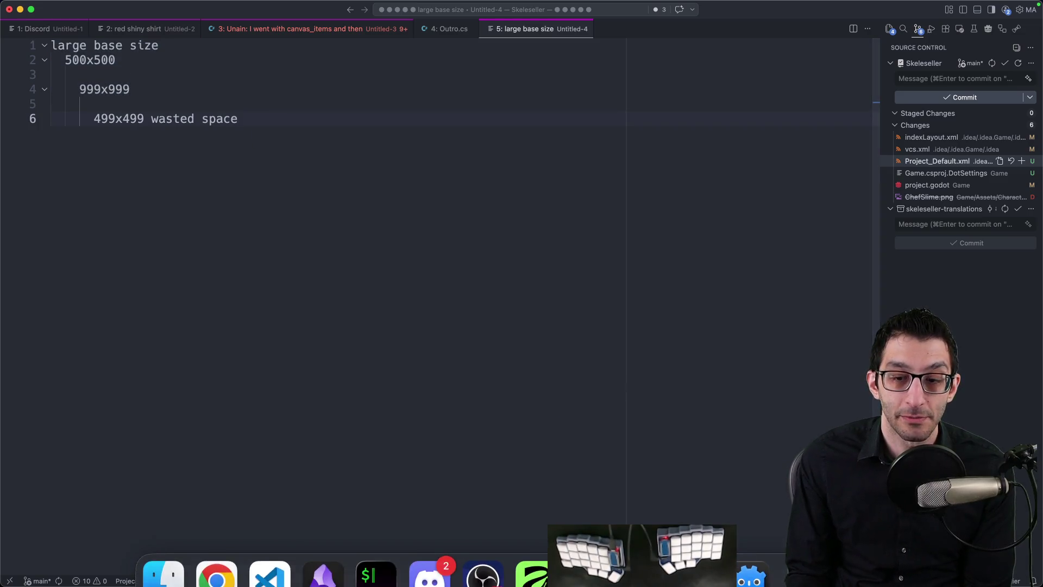
Check the Godot docs in Chrome, then return to Godot's Project Settings
left_click(234, 573)
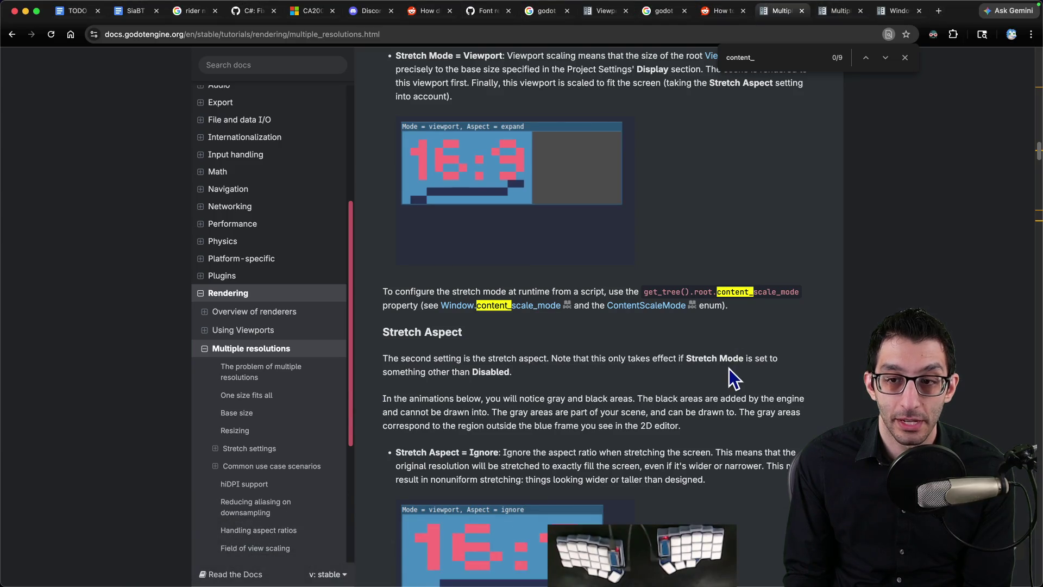
scroll(729, 368, "down", 5)
scroll(729, 364, "up", 2)
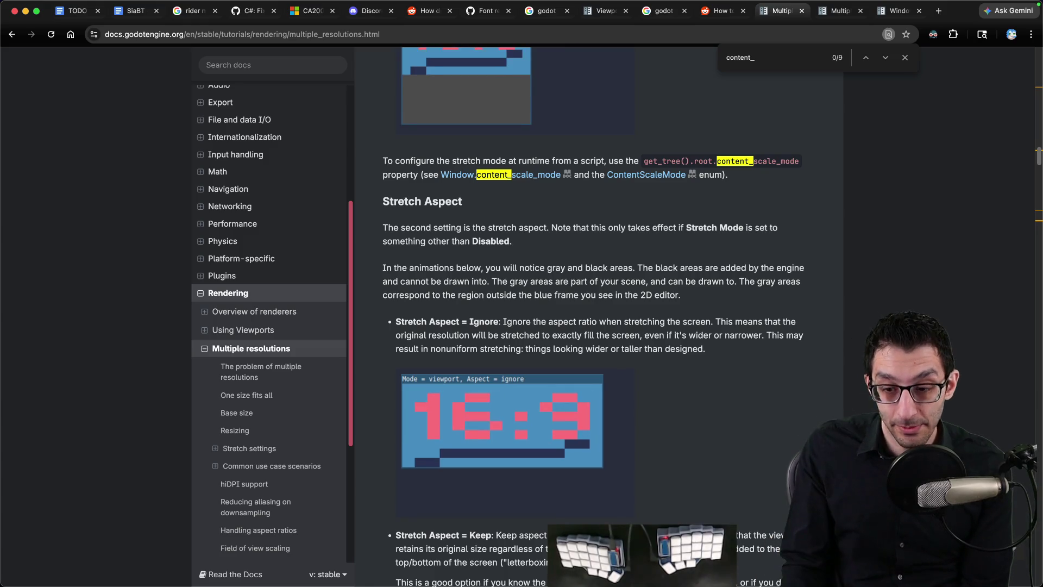
left_click(749, 553)
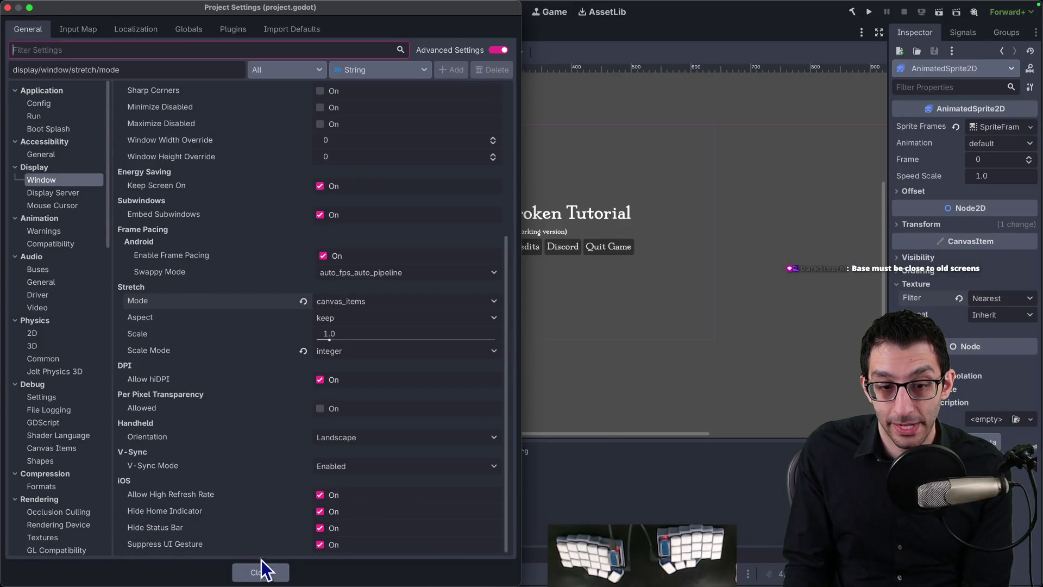
Close Project Settings, then run the title screen game and quit it
left_click(262, 572)
left_click(869, 12)
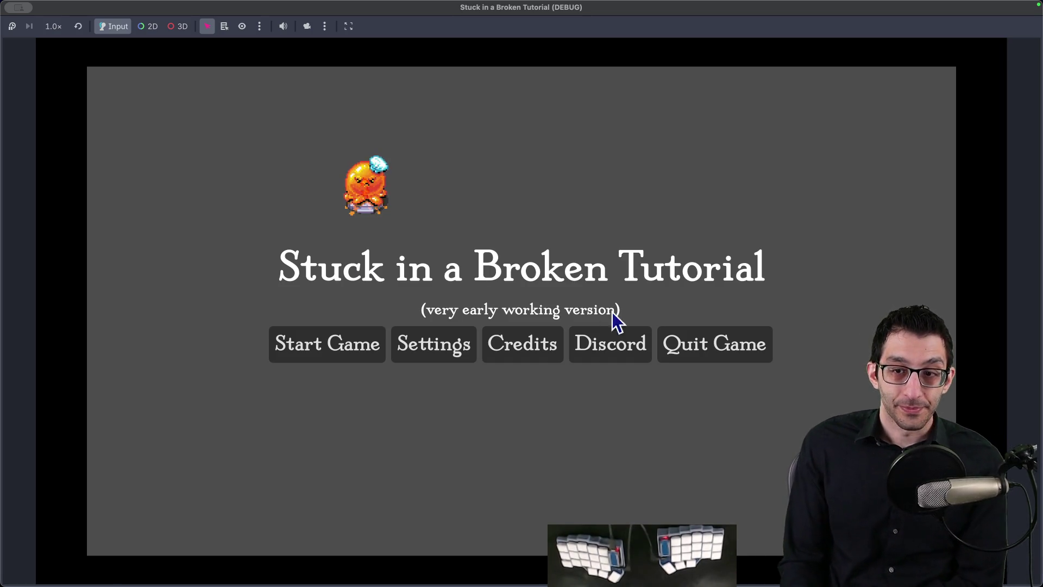
left_click(711, 353)
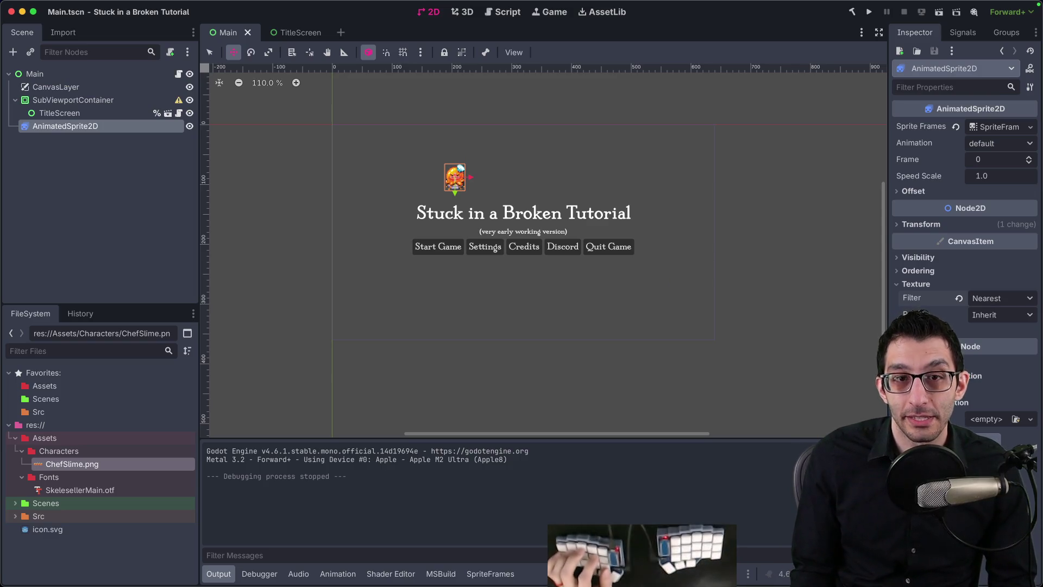
Set the viewport height back to 360 in Project Settings
left_click(112, 6)
left_click(117, 22)
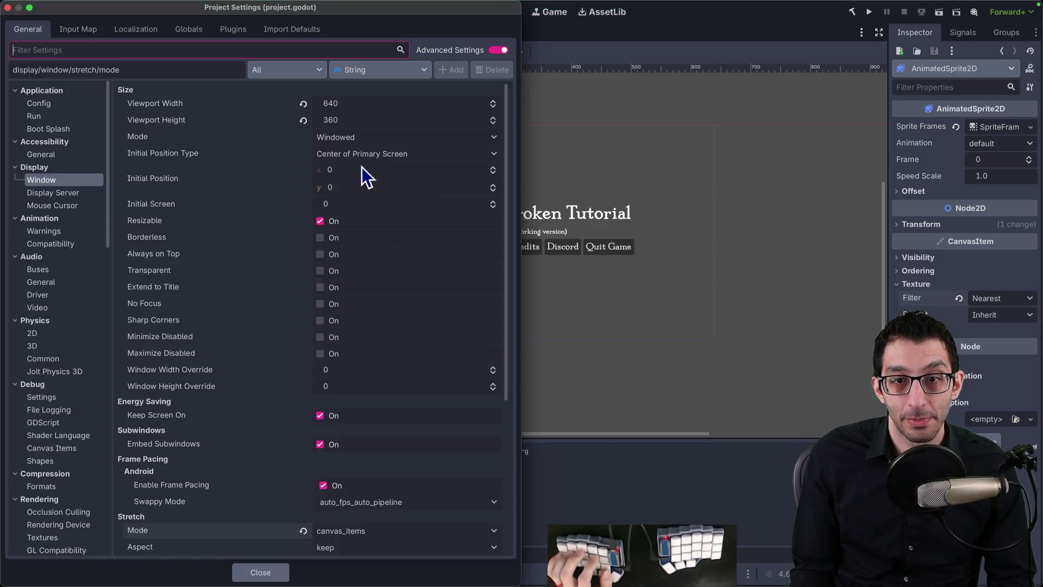
left_click_drag(358, 124, 326, 124)
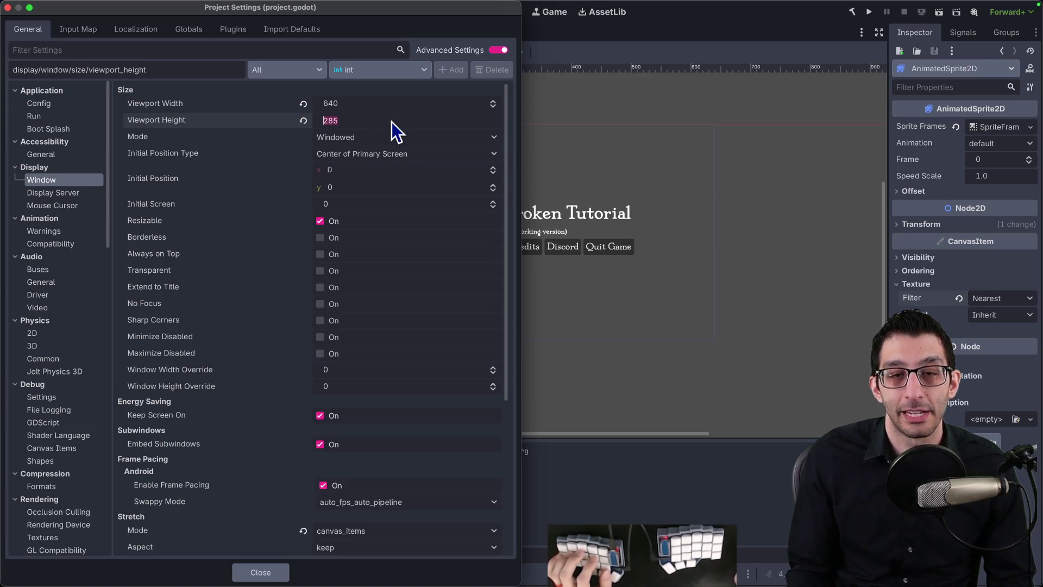
type("360")
key("Return")
Write a new note: 1280x800, 1280x720, 40 pixels on either side (top / bottom)
key("super+Tab")
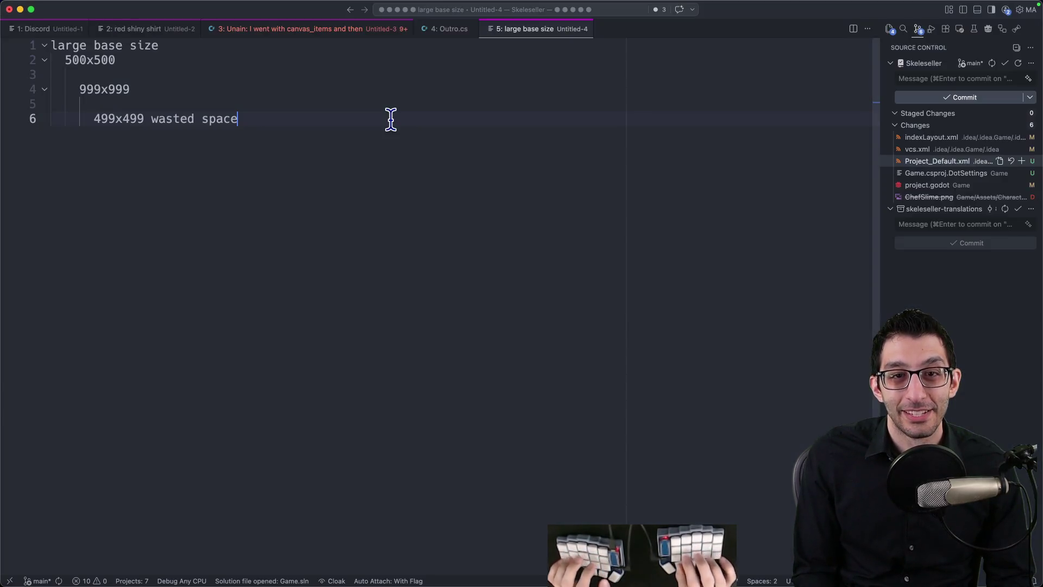
key("super+n")
type("1280x800")
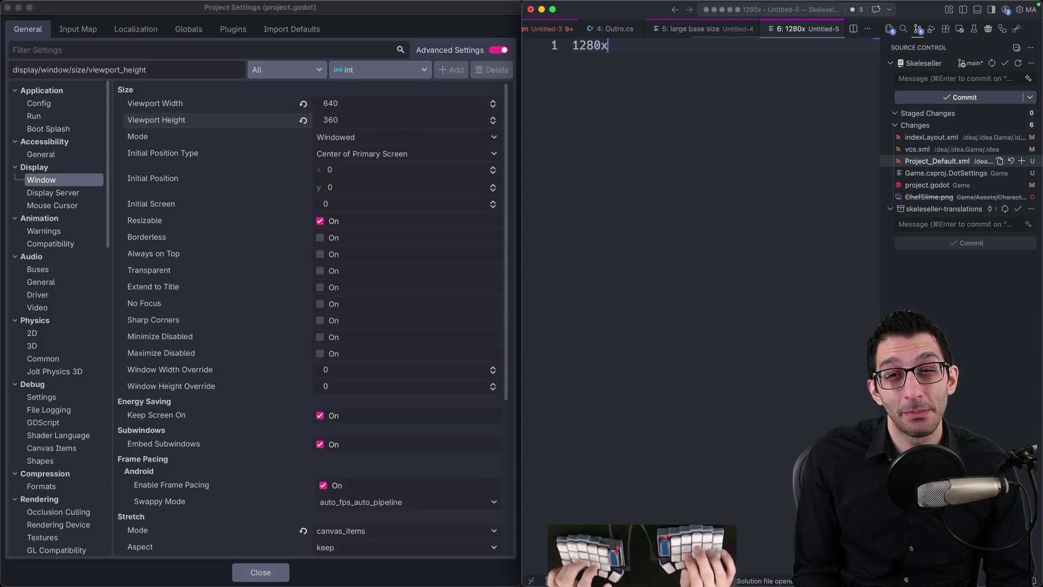
key("Return")
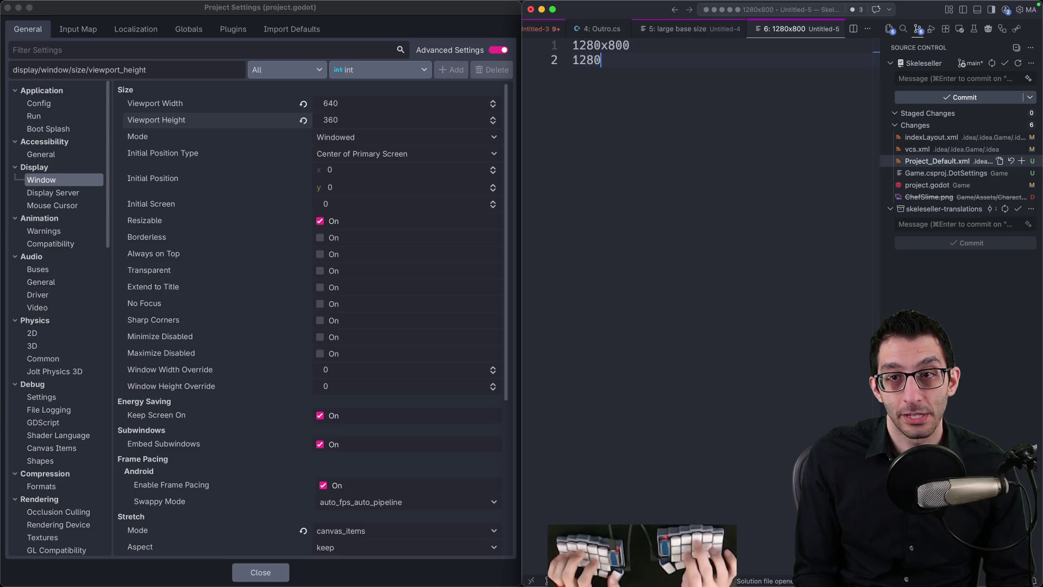
type("x7")
key("Return")
key("Return")
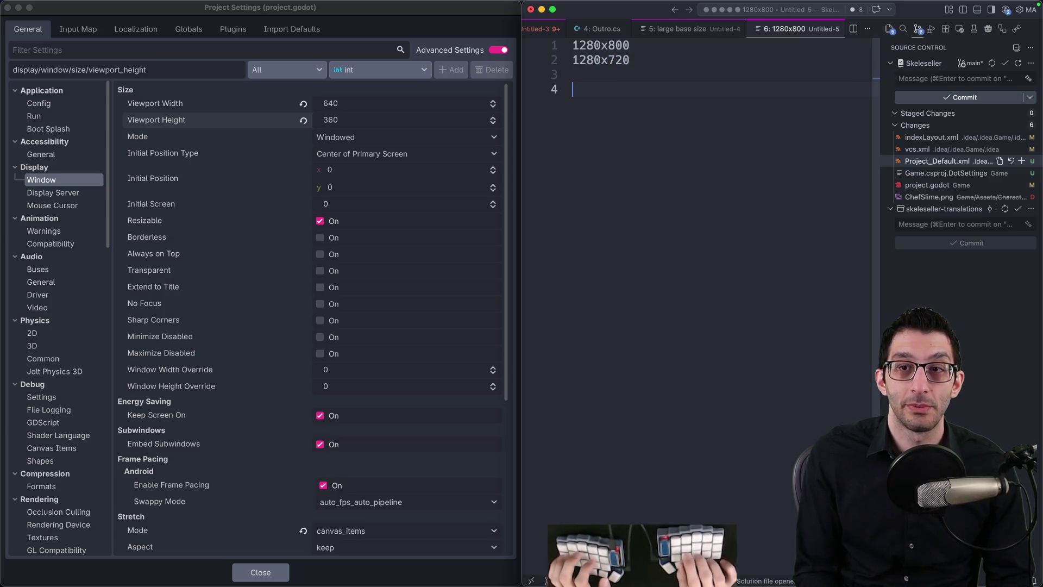
type("40pixels on either ")
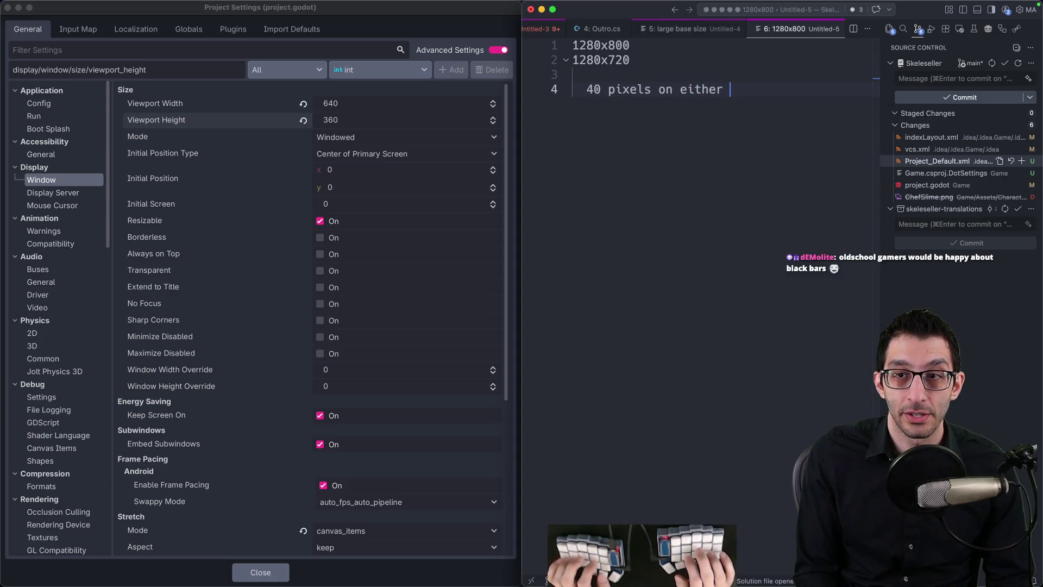
type("side (top / bottom")
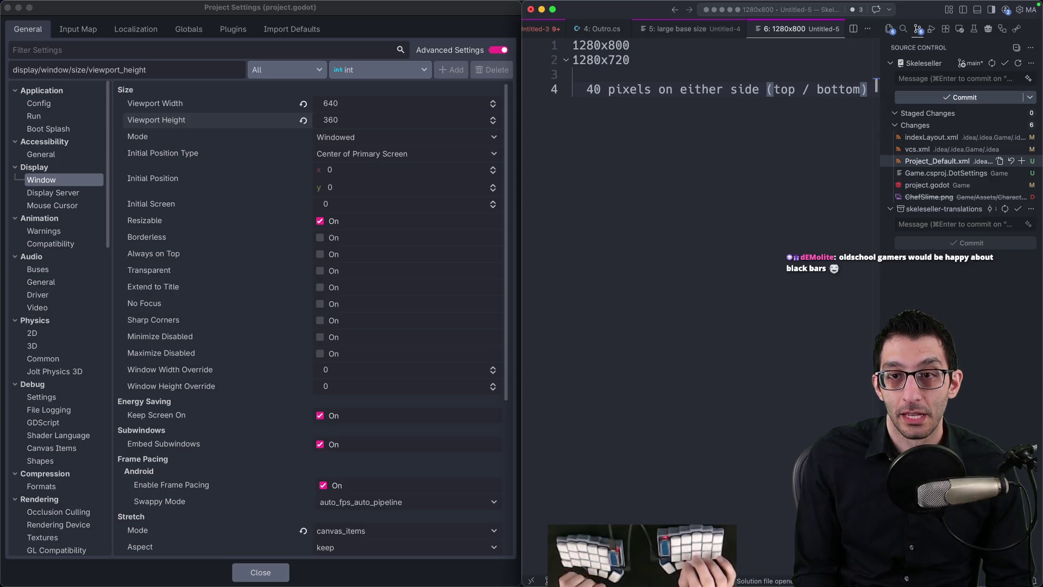
key("super+shift+Left")
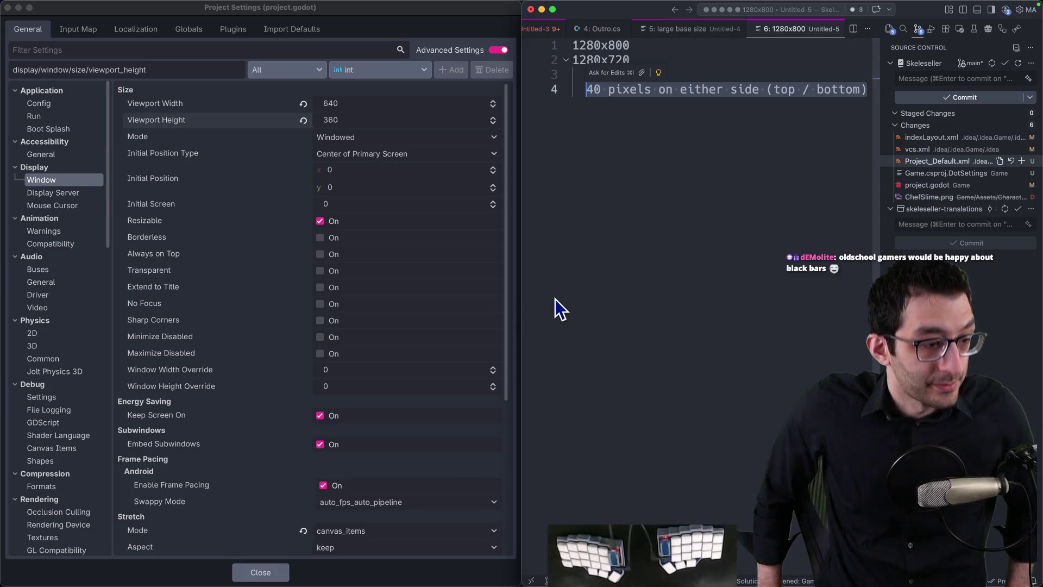
Glance at the Chrome docs, then close Godot's Project Settings
key("super+Tab")
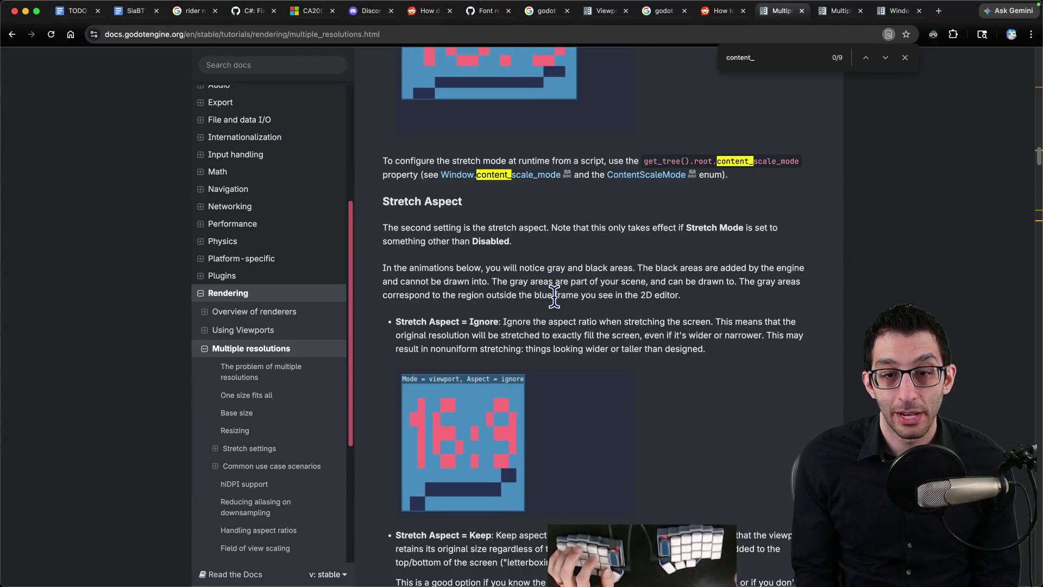
left_click(750, 560)
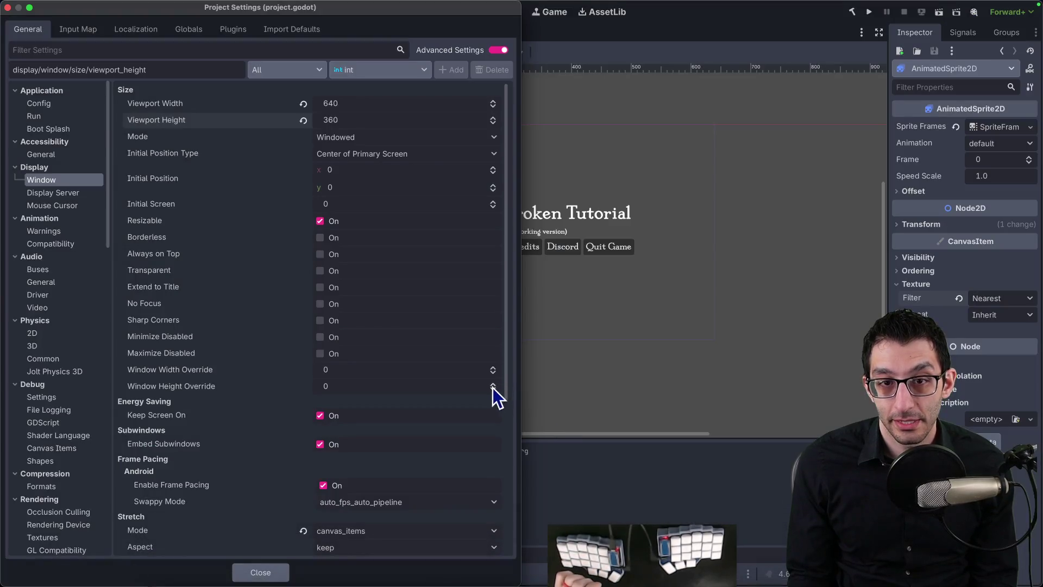
left_click(256, 573)
Test-run and quit the title screen, then reopen Project Settings
left_click(868, 12)
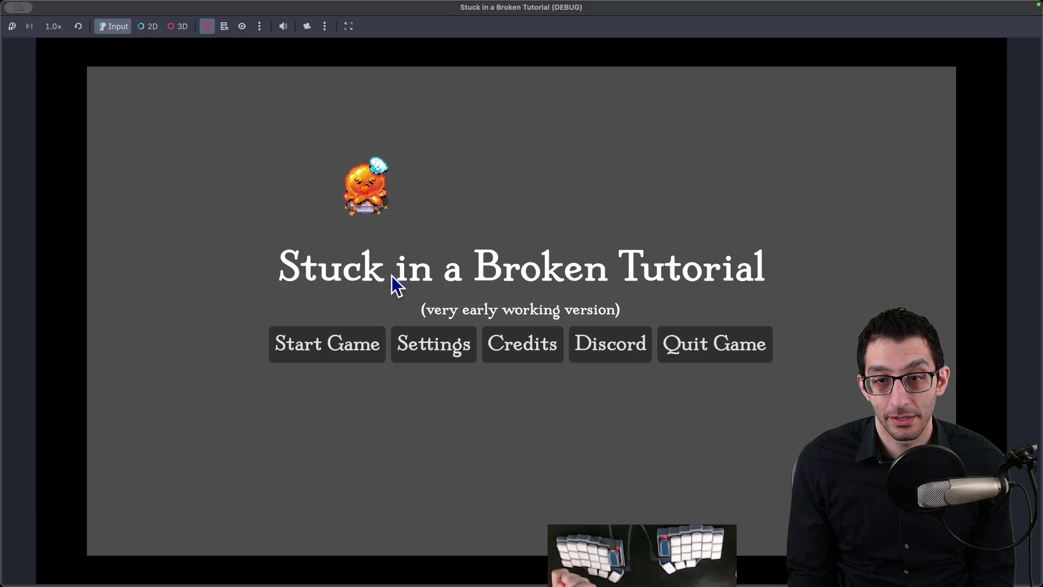
left_click(732, 358)
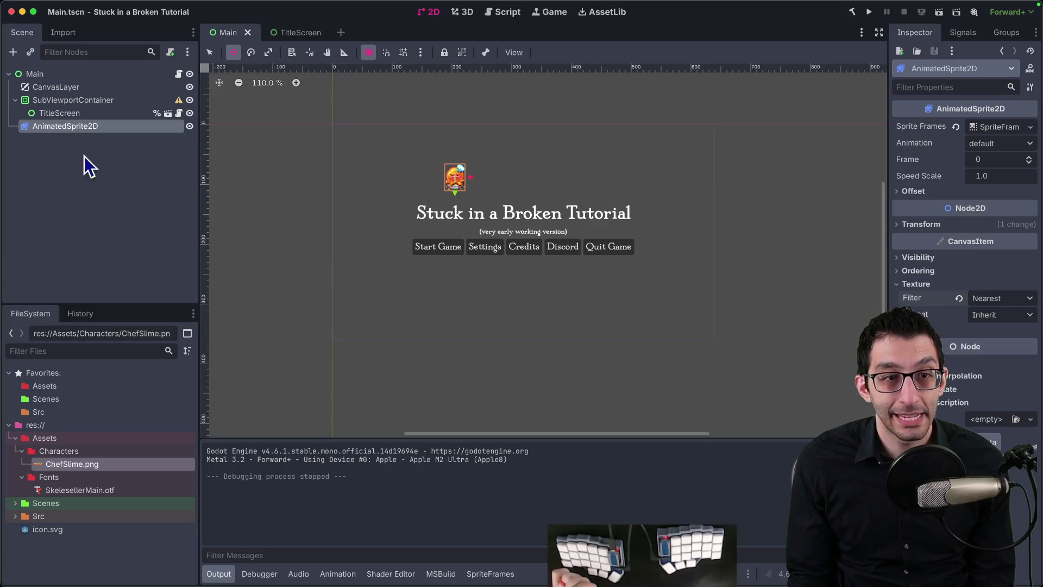
left_click(105, 3)
left_click(167, 103)
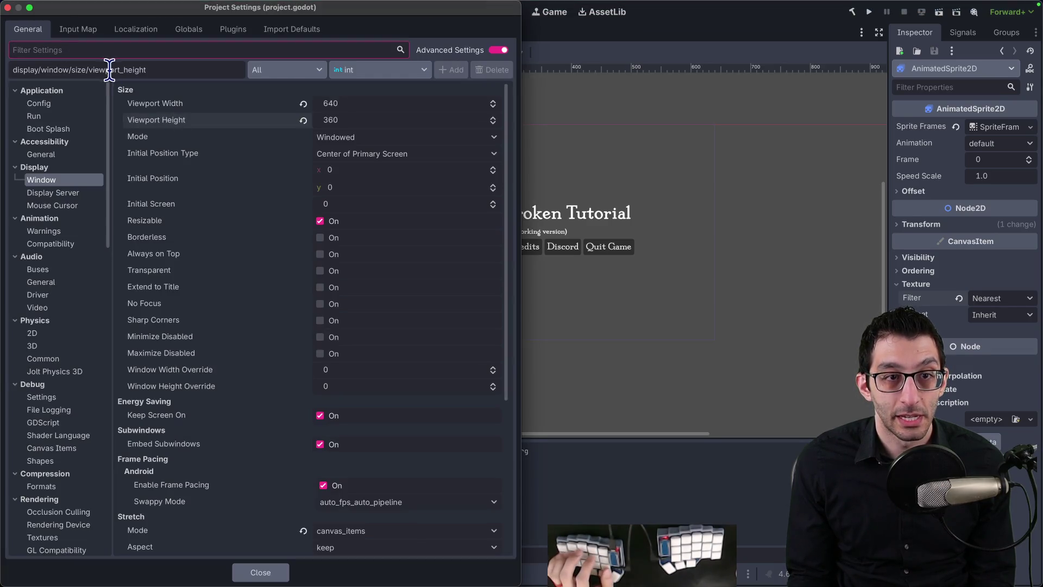
Clear the GUI Theme Custom Font path, close settings, and rerun the game
type("font")
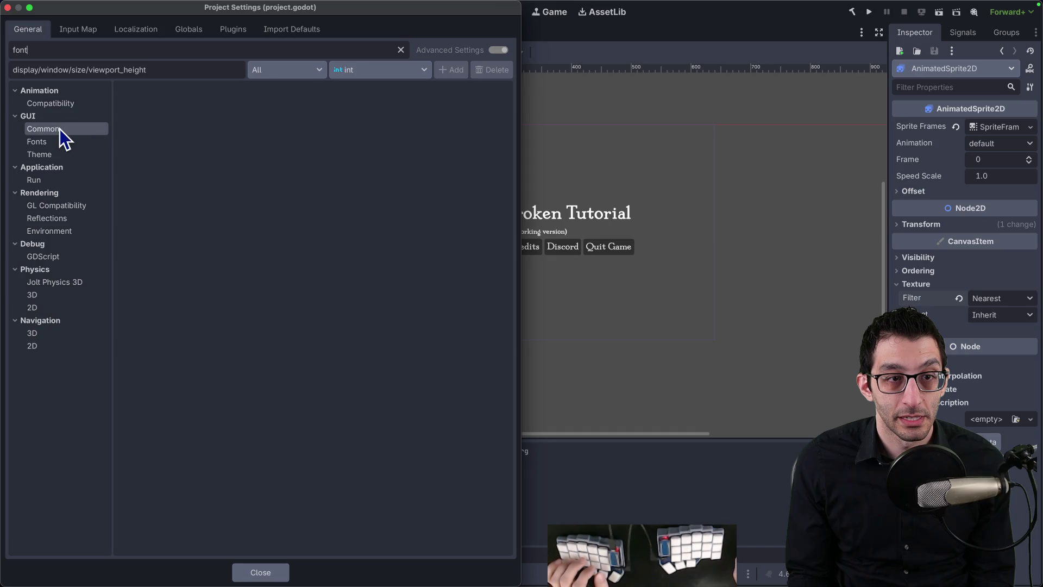
left_click(57, 152)
left_click(448, 176)
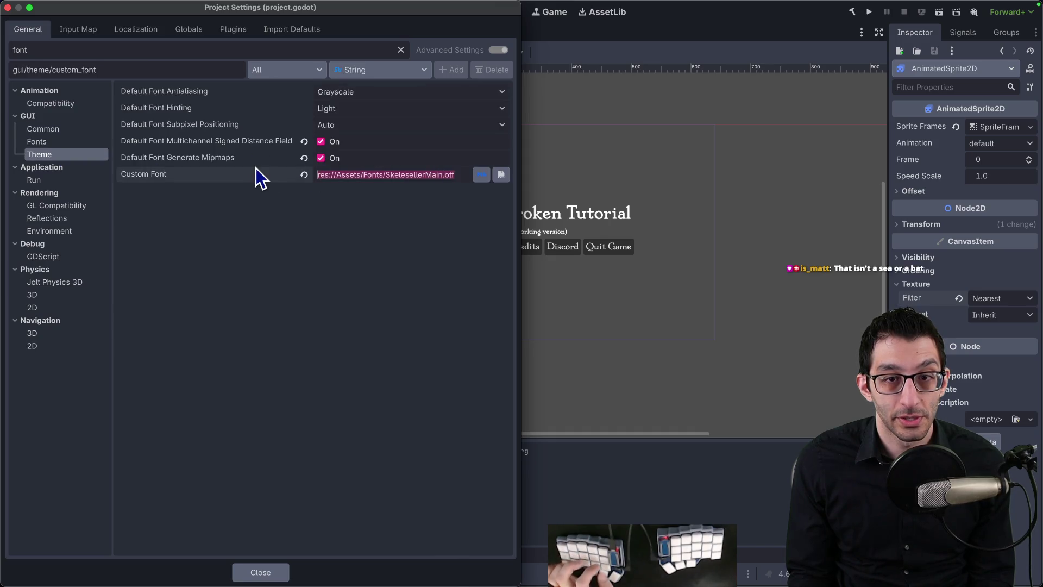
key("BackSpace")
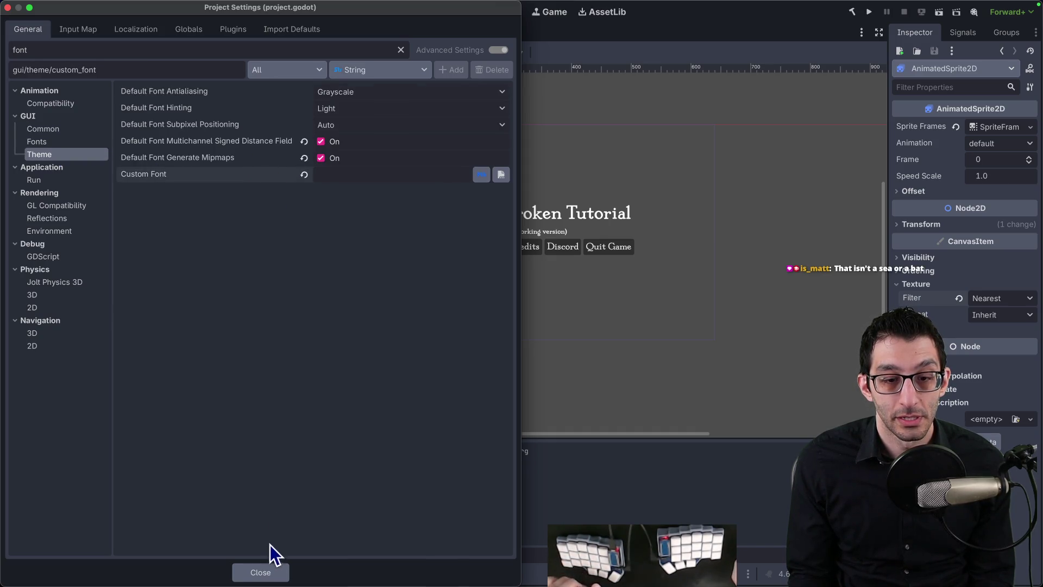
left_click(305, 175)
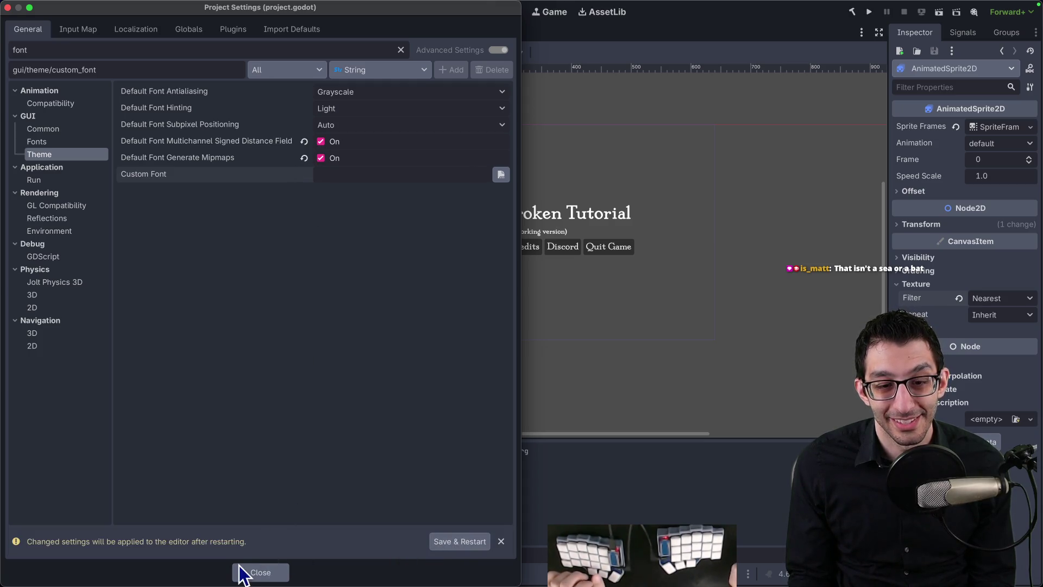
left_click(255, 572)
key("super+b")
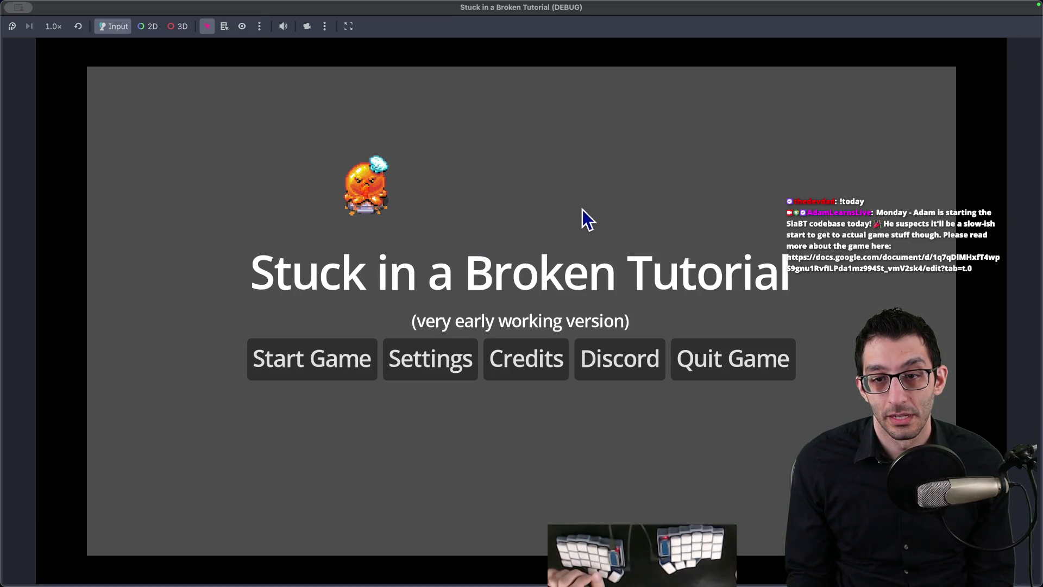
Quit the game, jot 'STUBROT' in the scratch note, then bring up the multiple-resolutions docs
left_click(762, 368)
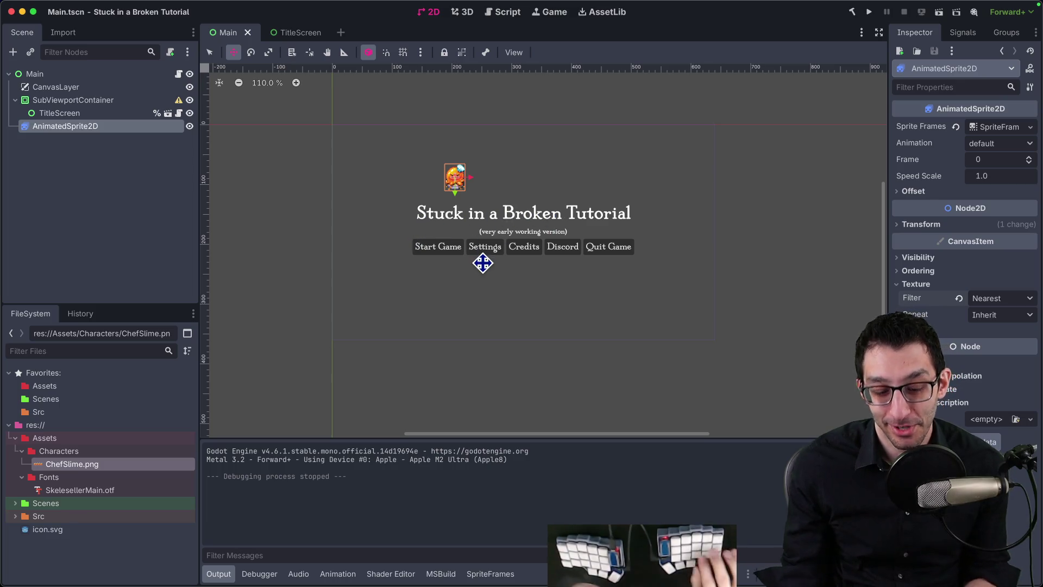
key("super+Tab")
type("STUP")
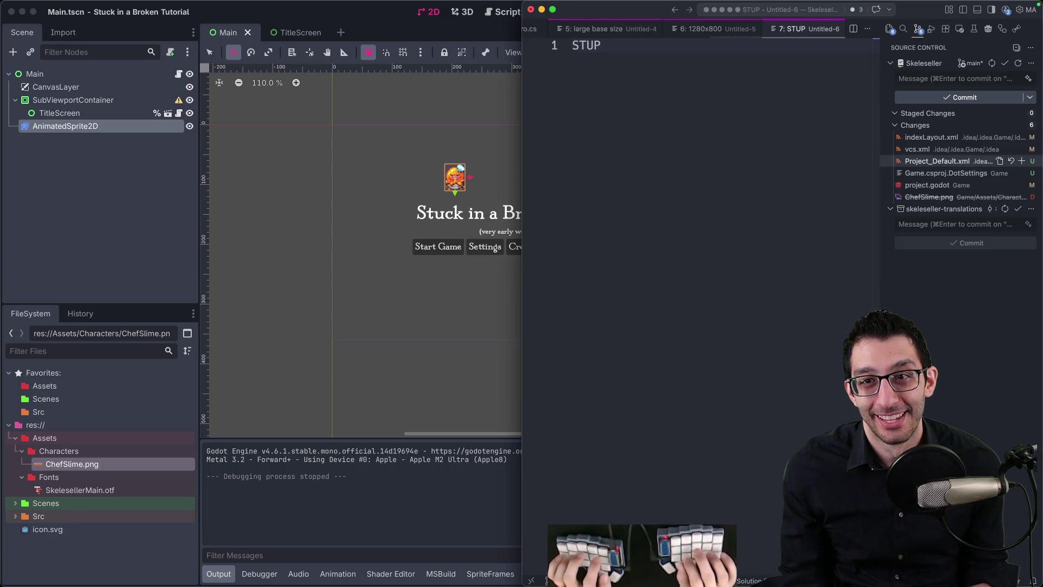
key("BackSpace")
type("BROT")
key("super+Tab")
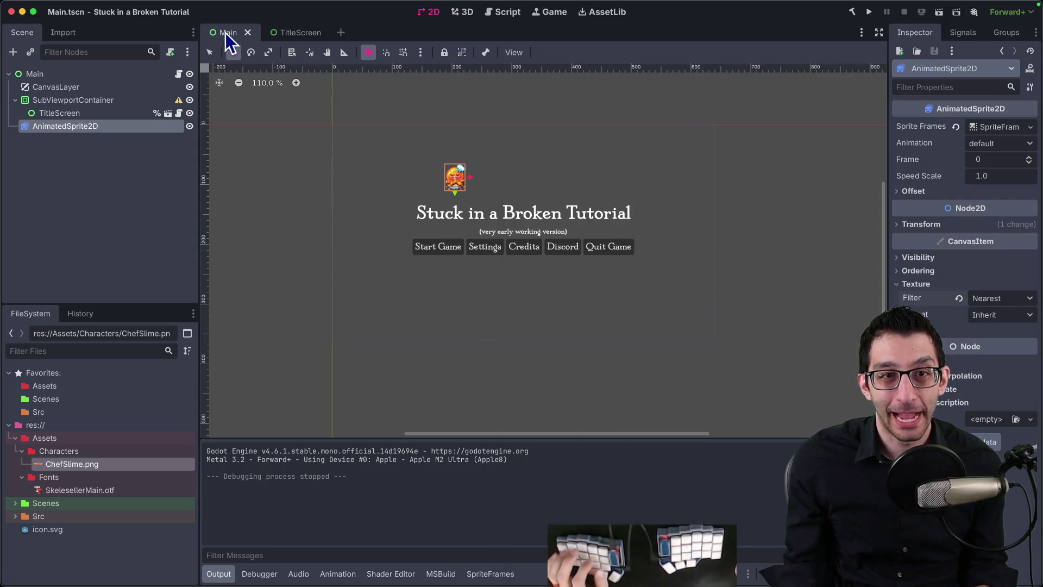
key("super+Tab")
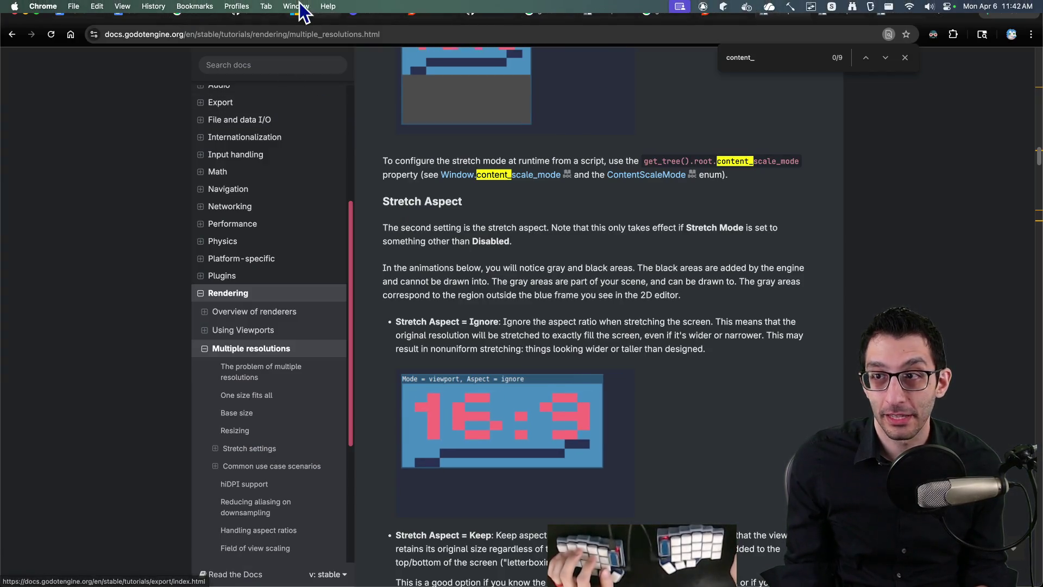
Open the TODO document and select the 'Gotta change resolution or something' task
left_click(80, 17)
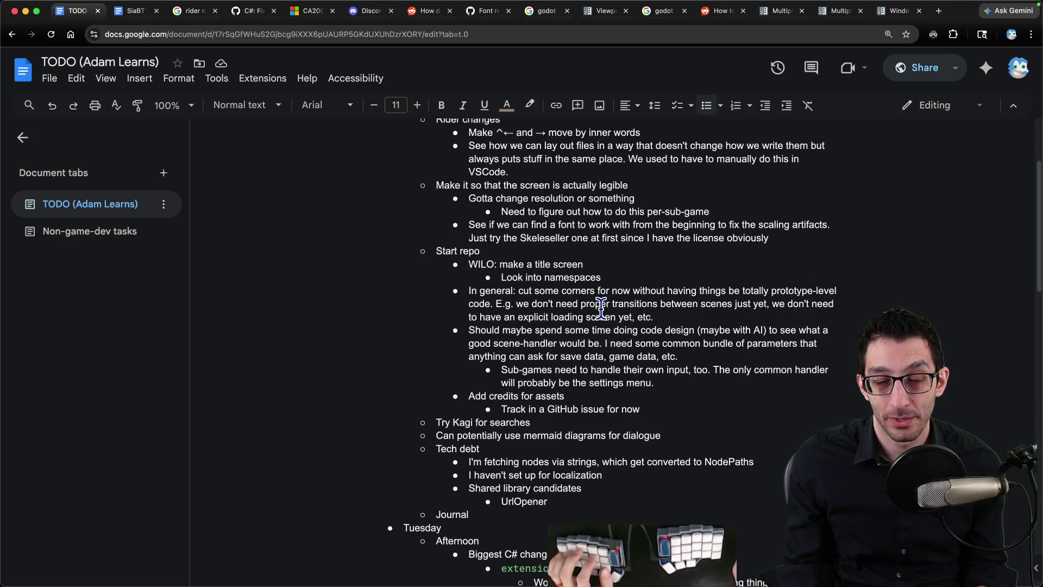
scroll(563, 276, "up", 2)
triple_click(461, 232)
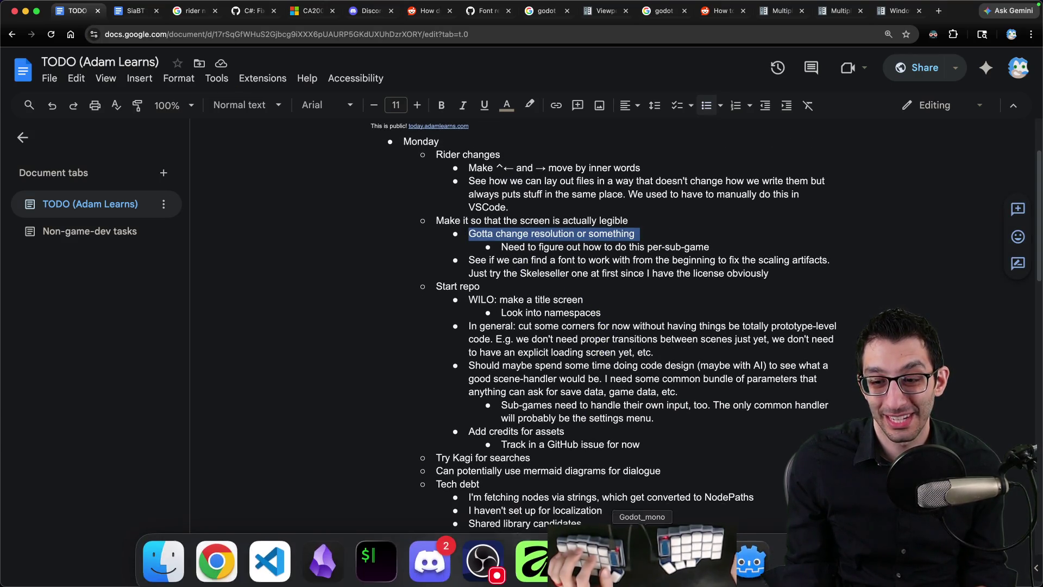
Recenter the title screen in Godot's canvas, then return to the TODO and notes
left_click(750, 554)
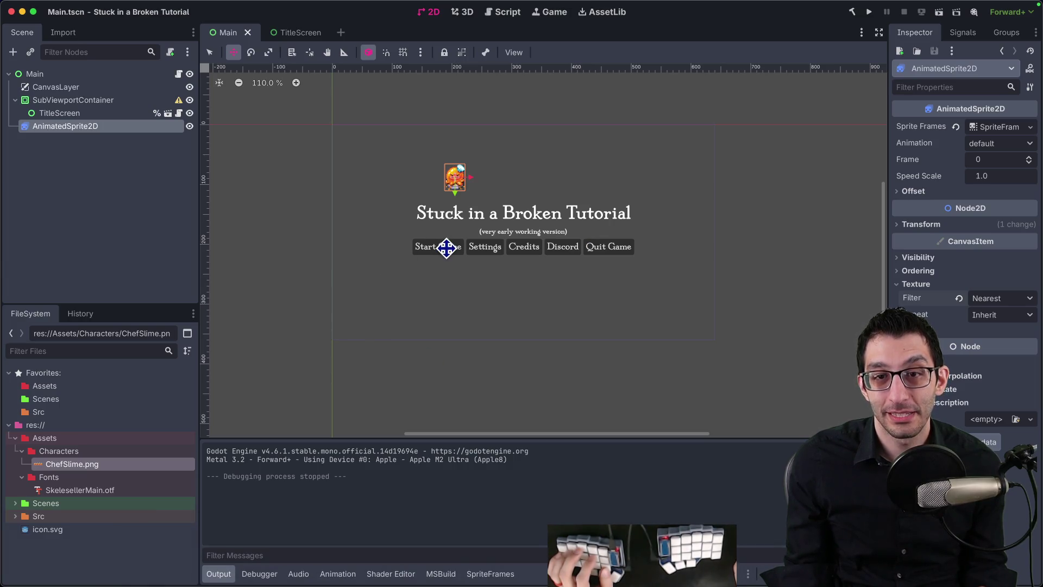
scroll(368, 196, "up", 5)
scroll(466, 191, "down", 4)
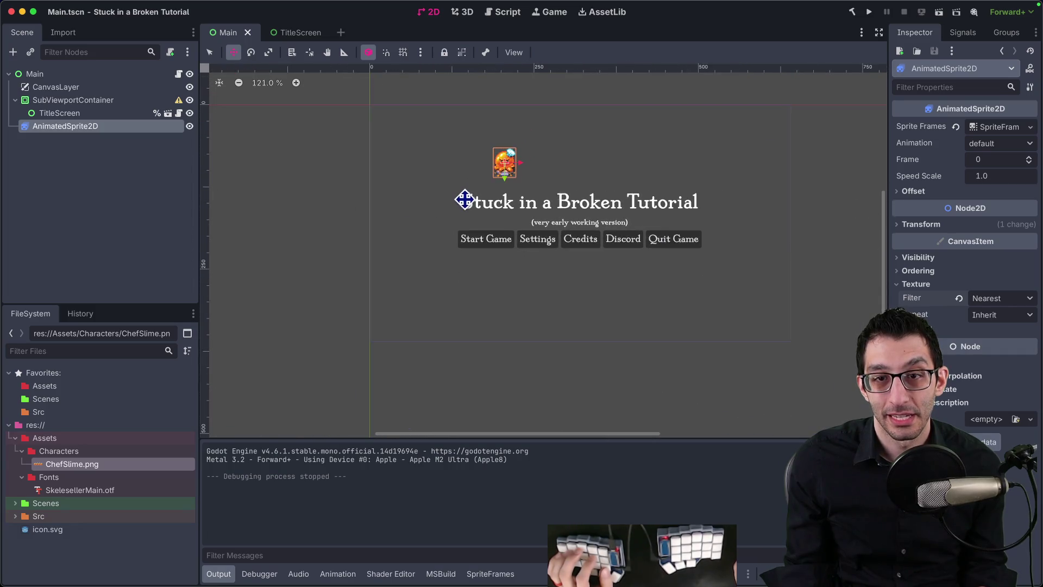
left_click_drag(465, 200, 407, 227)
key("super+Tab")
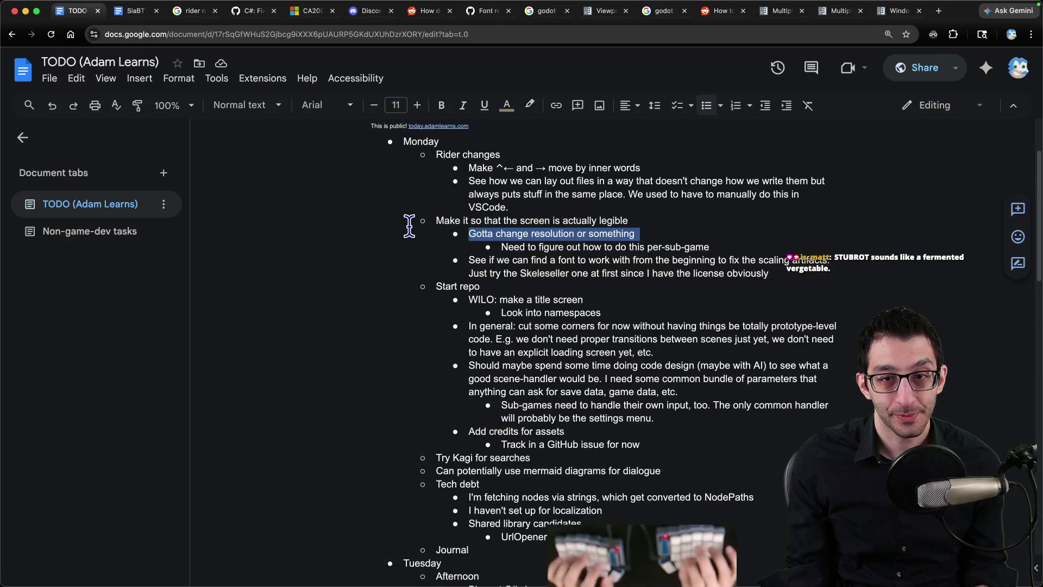
Clean up the scratch note and write 640x360 and 16x16 in untitled tab 6
key("BackSpace")
key("BackSpace")
key("BackSpace")
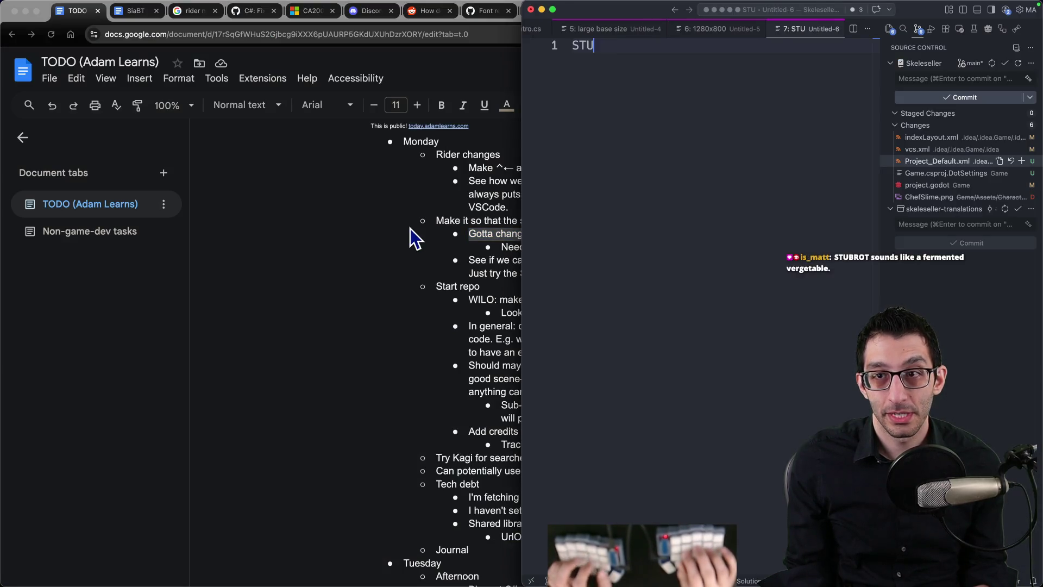
type("P")
key("ctrl+shift+Tab")
key("alt+BackSpace")
key("alt+BackSpace")
key("alt+BackSpace")
key("alt+BackSpace")
key("alt+BackSpace")
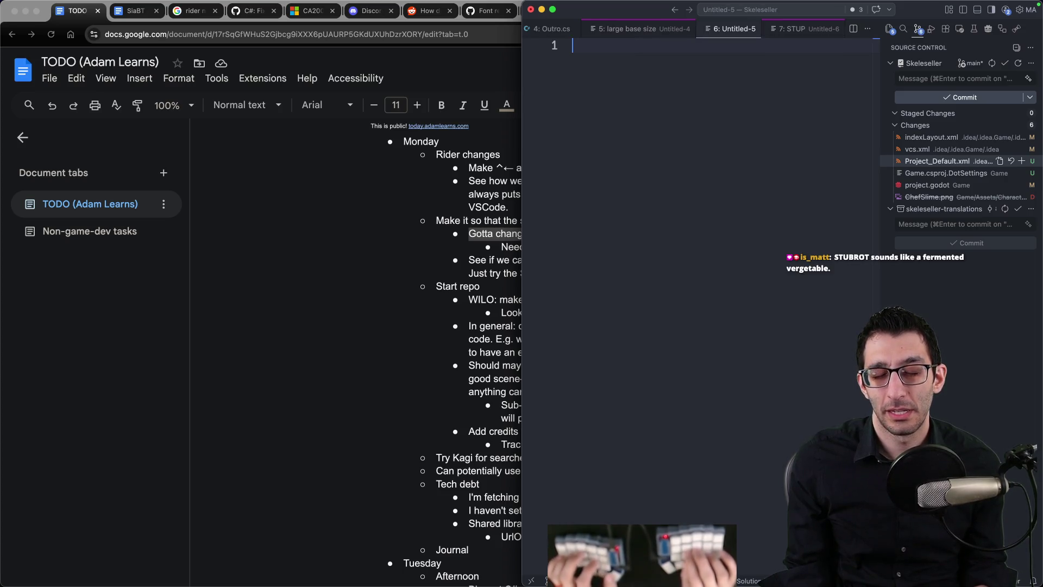
type("640x")
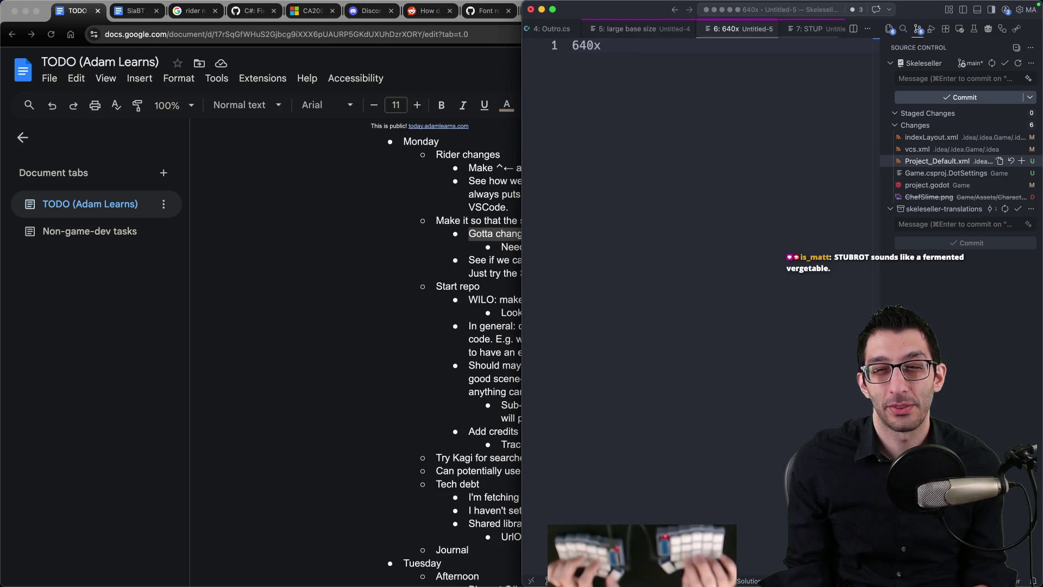
type("360")
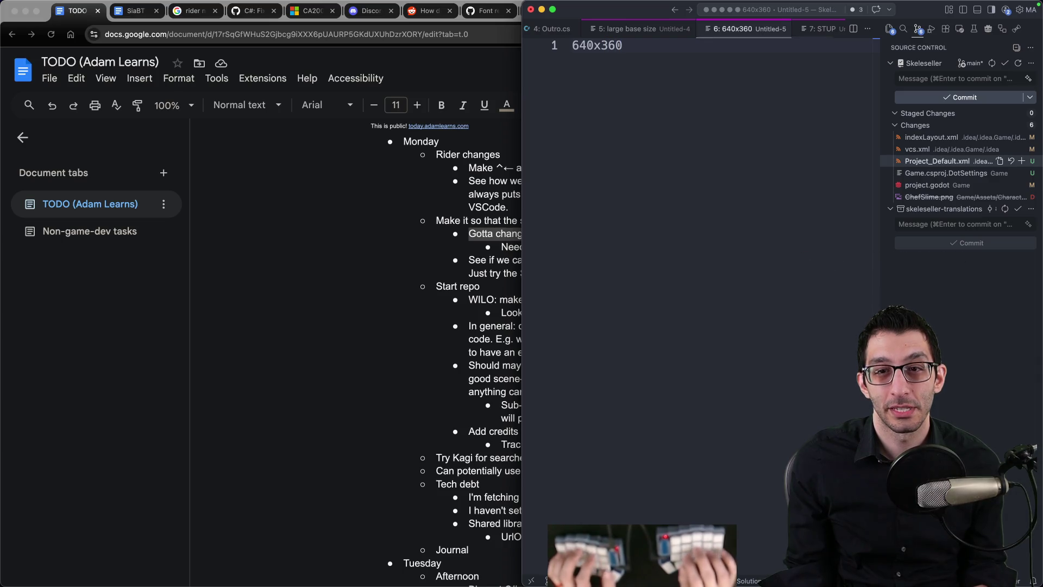
key("Return")
key("Return")
key("Return")
type("16x16")
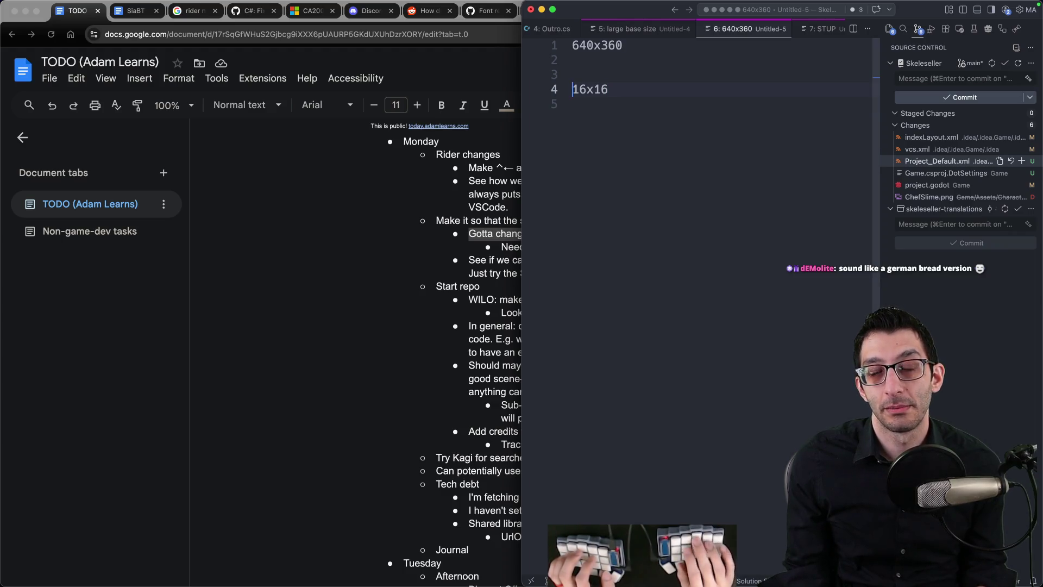
left_click(608, 89)
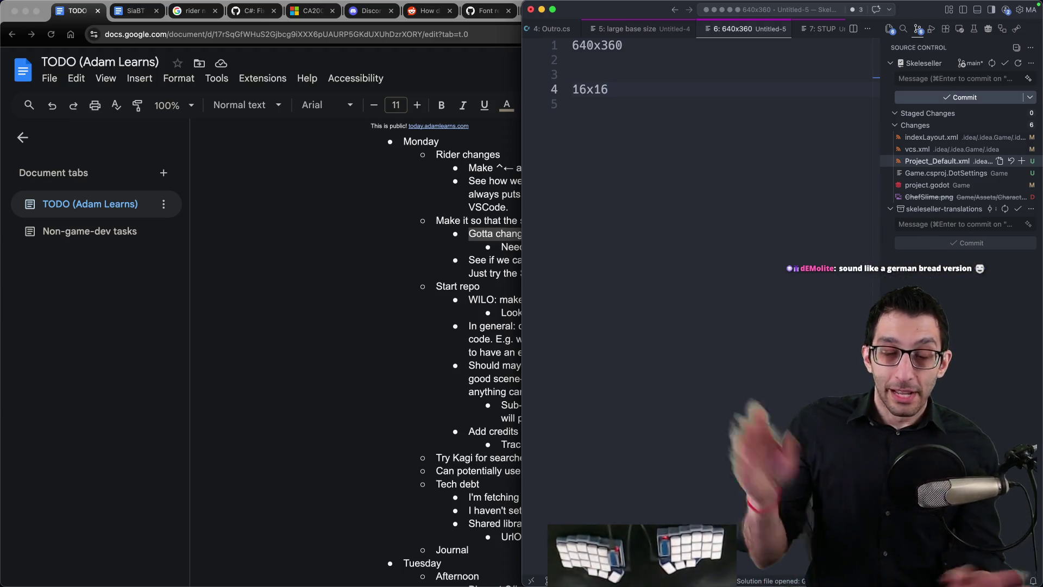
key("super+Tab")
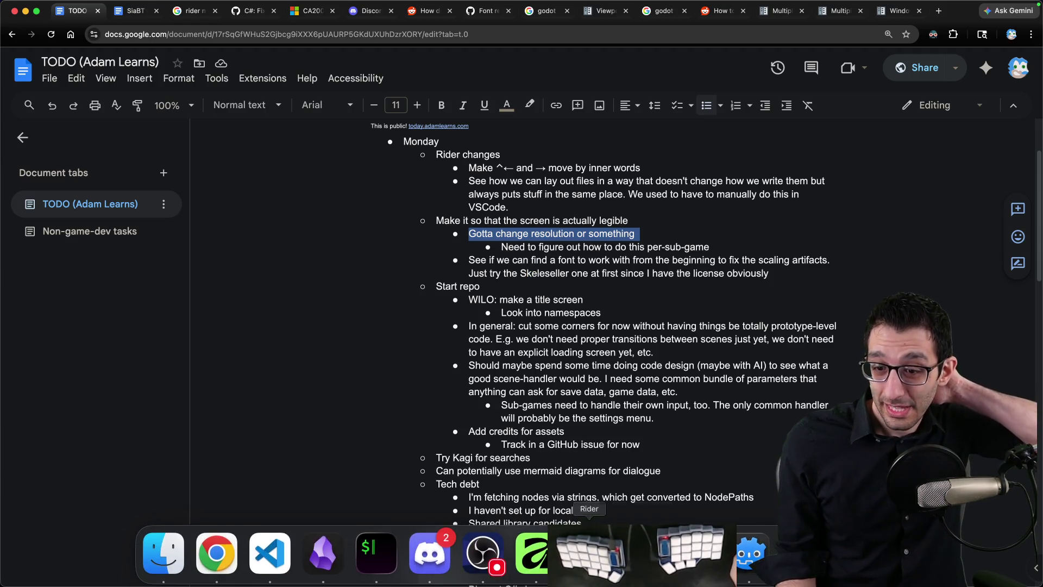
Delete ChefSlime.png from the project's FileSystem
left_click(273, 550)
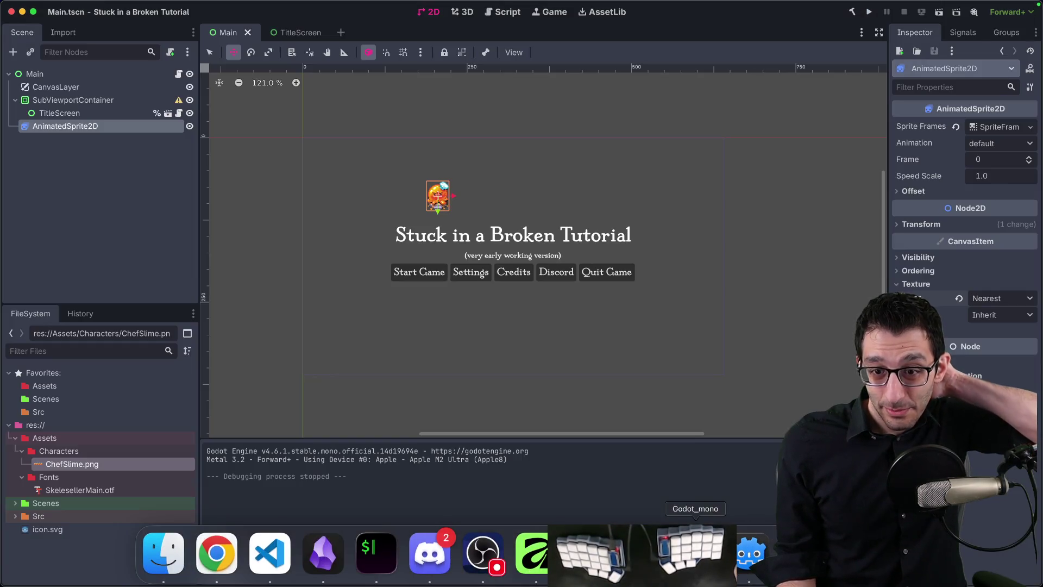
right_click(77, 465)
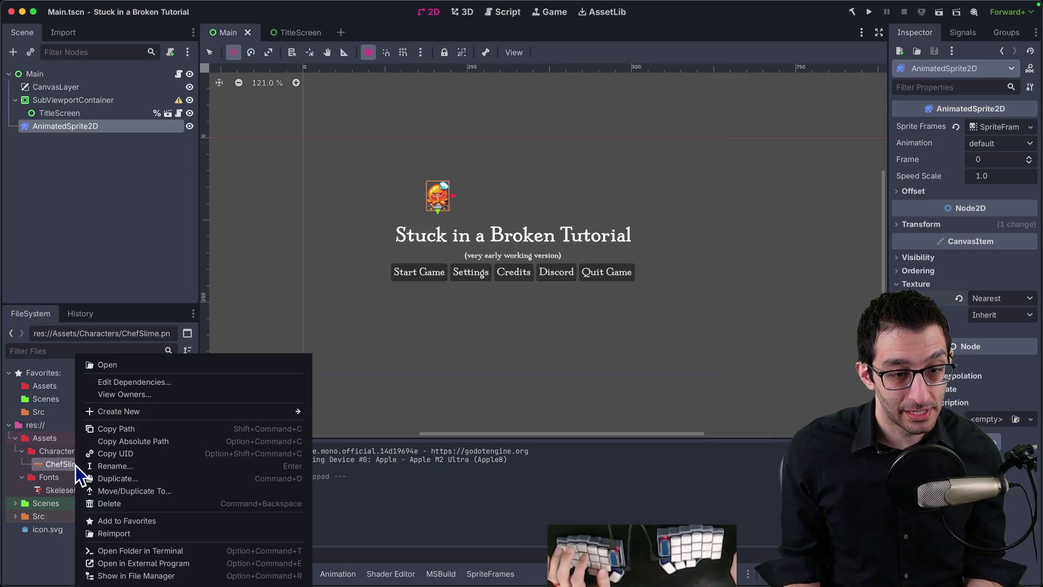
left_click(111, 504)
left_click(592, 388)
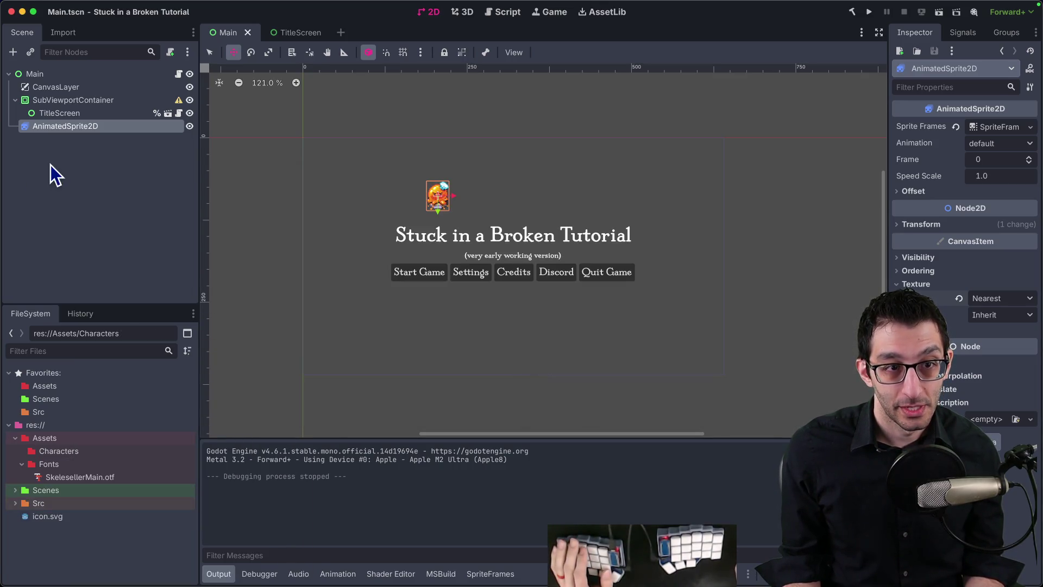
Remove the AnimatedSprite2D node from the Main scene
left_click(74, 128)
key("Delete")
key("Return")
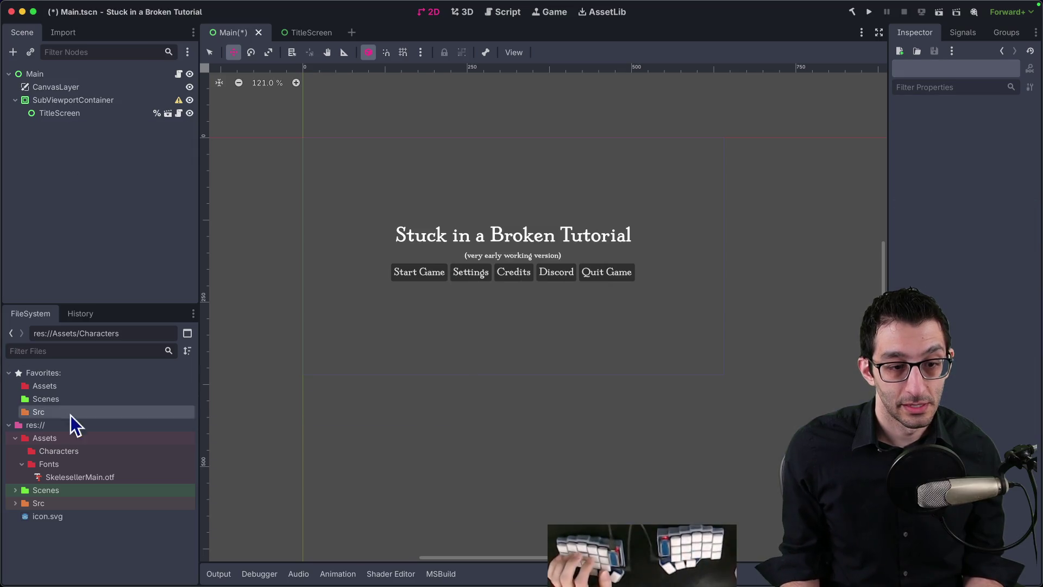
Delete the SkelesellerMain.otf font file from the project
right_click(68, 477)
left_click(105, 504)
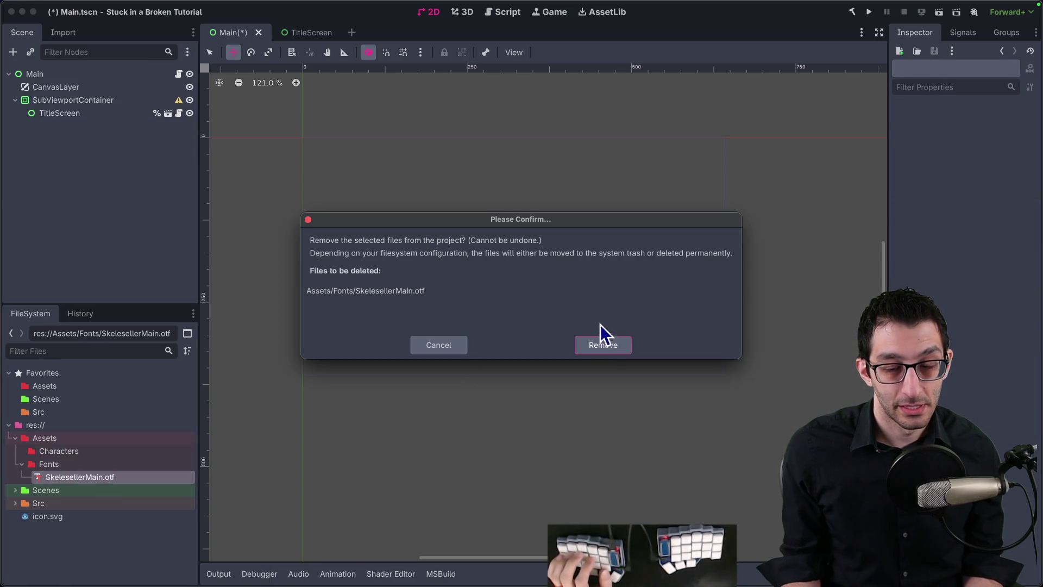
left_click(601, 346)
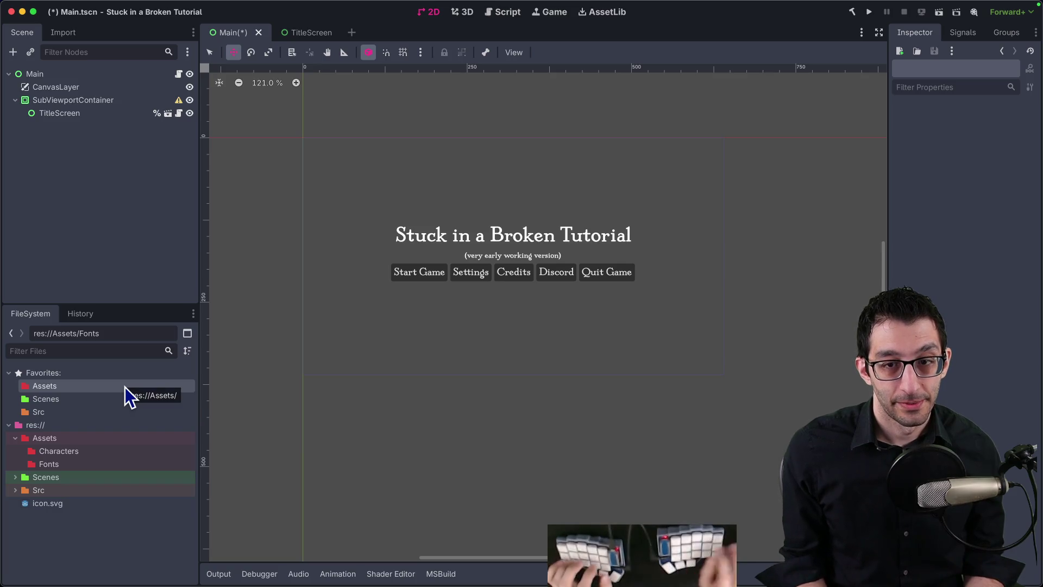
Move TitleScreen directly under the Main node
left_click(74, 6)
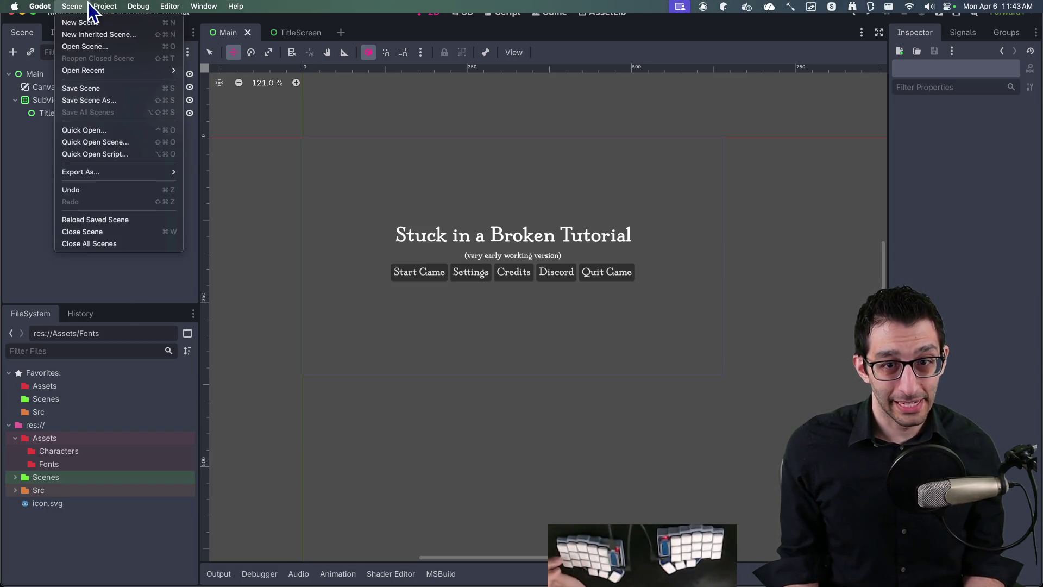
mouse_move(103, 7)
left_click(63, 63)
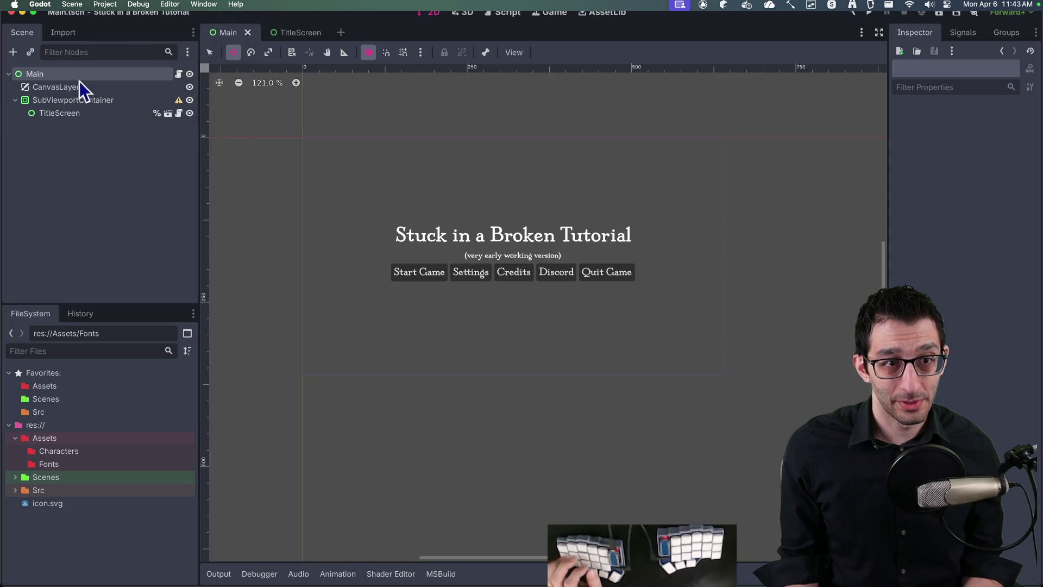
left_click_drag(73, 113, 66, 80)
Delete the CanvasLayer and SubViewportContainer nodes, save the scene, and test-run it
left_click(70, 102)
key("Delete")
key("Return")
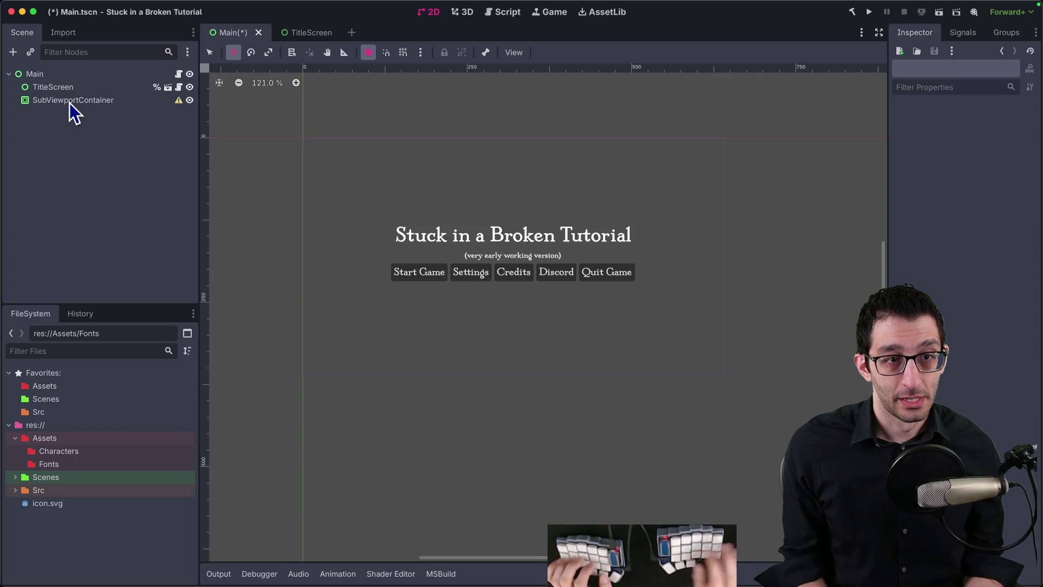
left_click(70, 103)
key("Delete")
key("Return")
key("super+s")
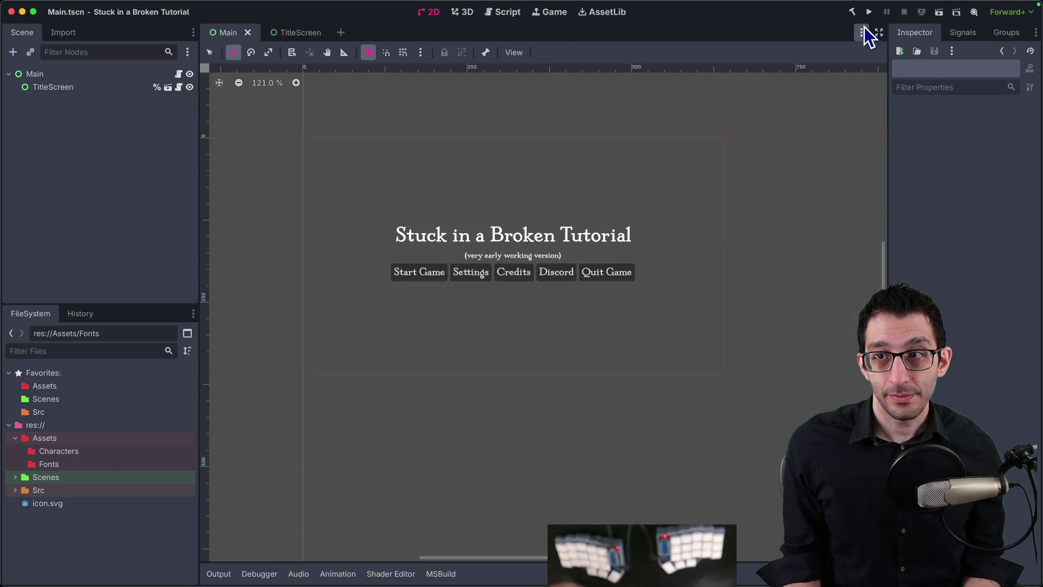
left_click(869, 12)
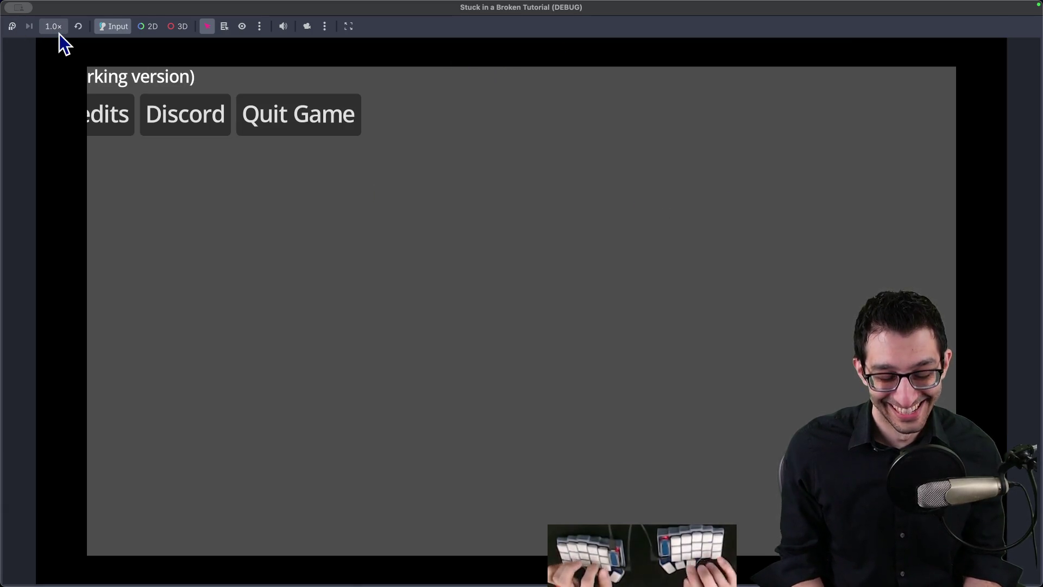
key("super+q")
Apply the Full Rect anchor preset to TitleScreen and rerun the game to confirm centring
left_click(82, 87)
left_click(545, 52)
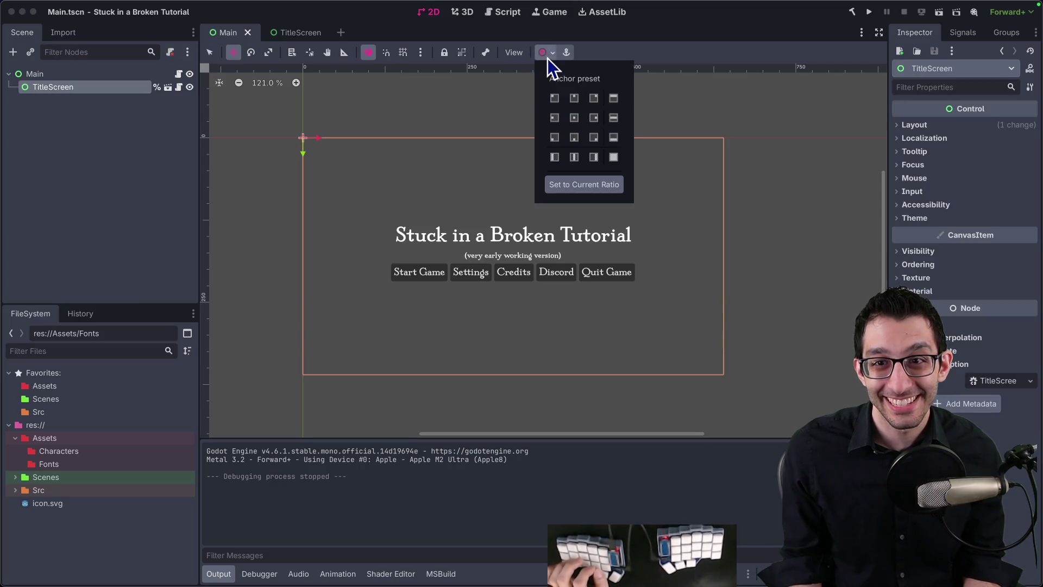
left_click(615, 157)
left_click(870, 12)
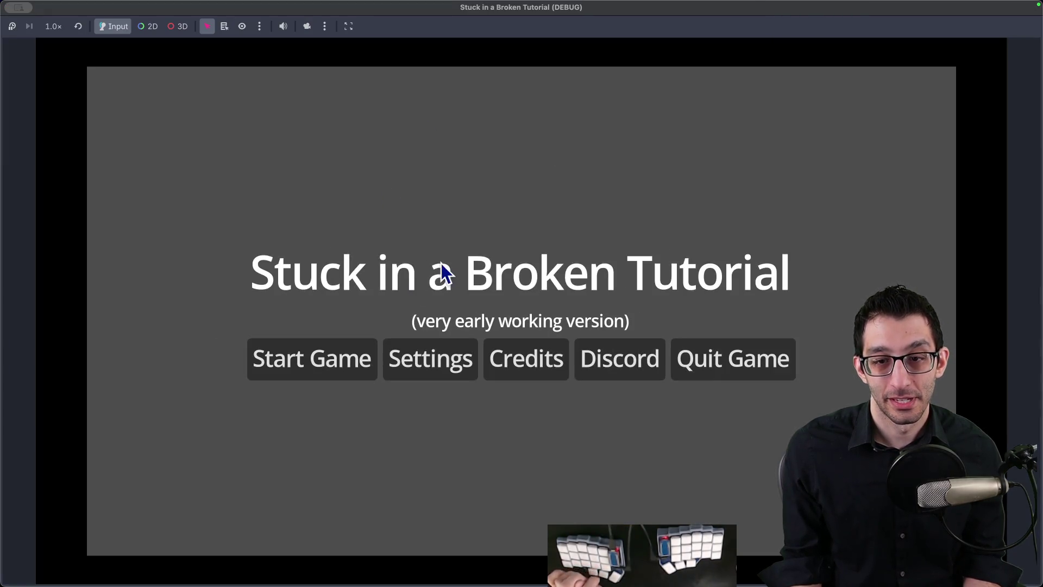
left_click(734, 360)
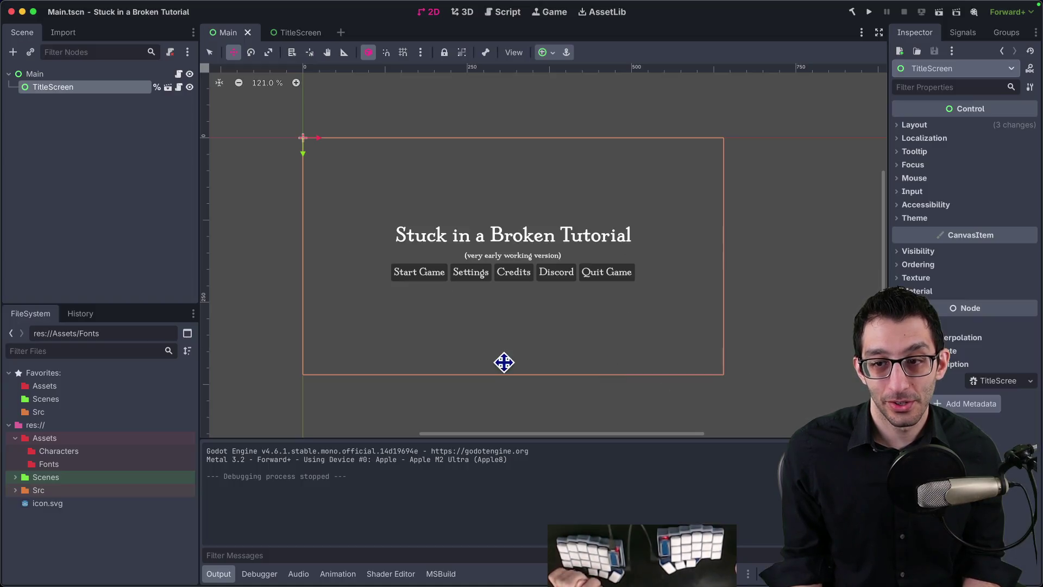
key("super+Tab")
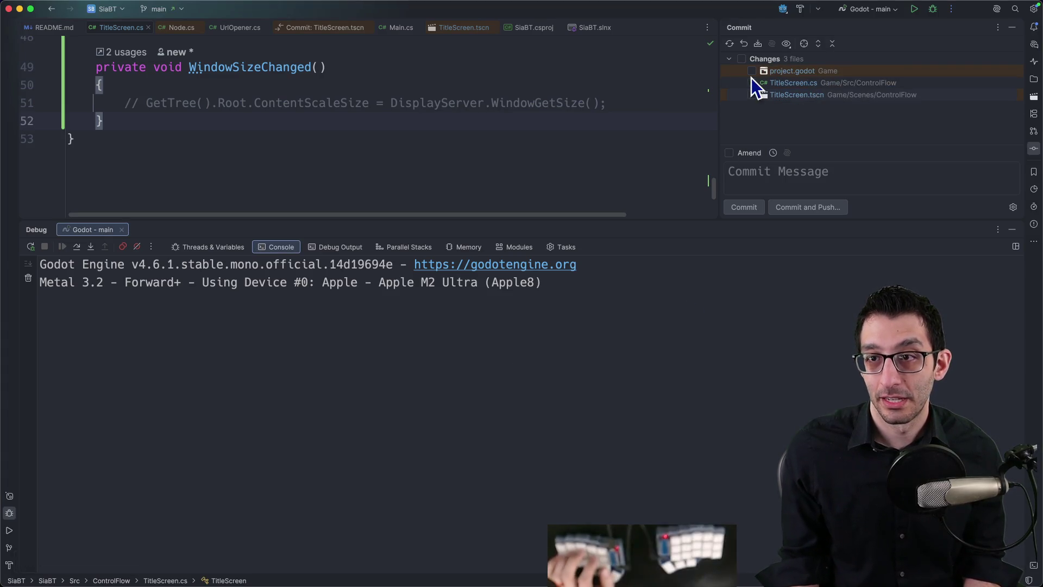
Review the project.godot diff in Rider's Commit panel
left_click(768, 71)
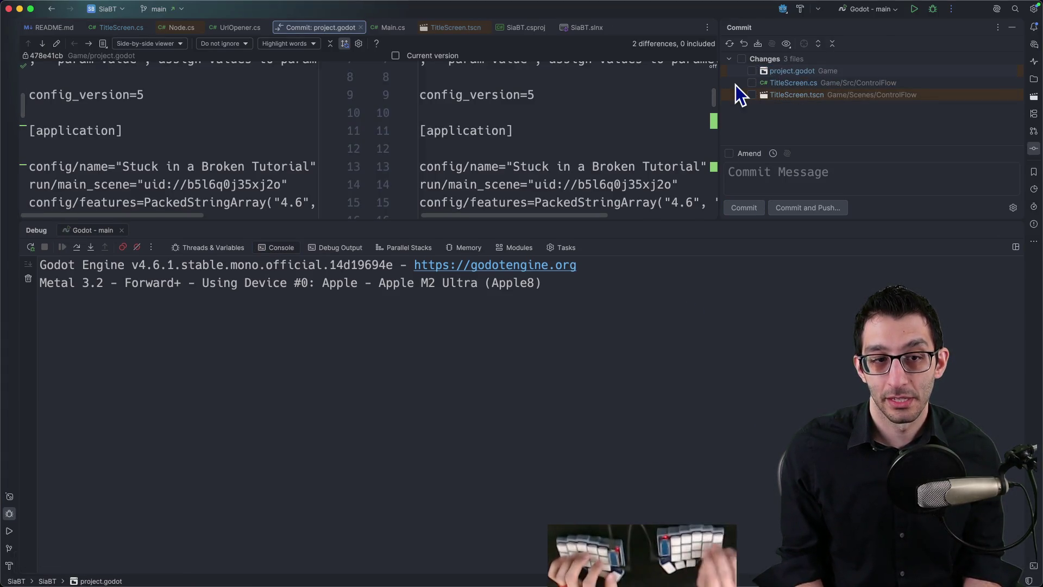
left_click(1011, 230)
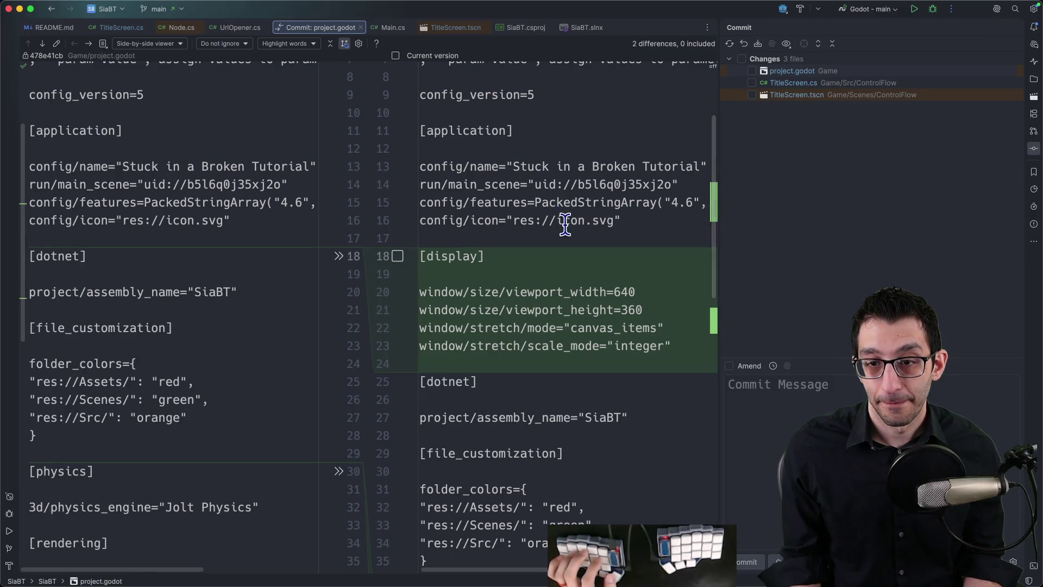
scroll(565, 224, "down", 3)
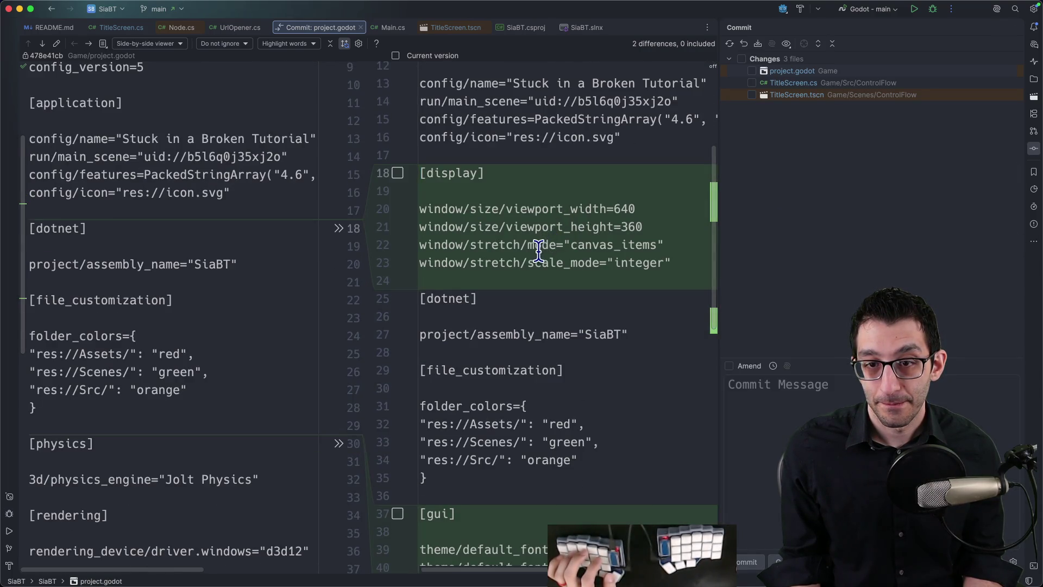
scroll(523, 282, "down", 5)
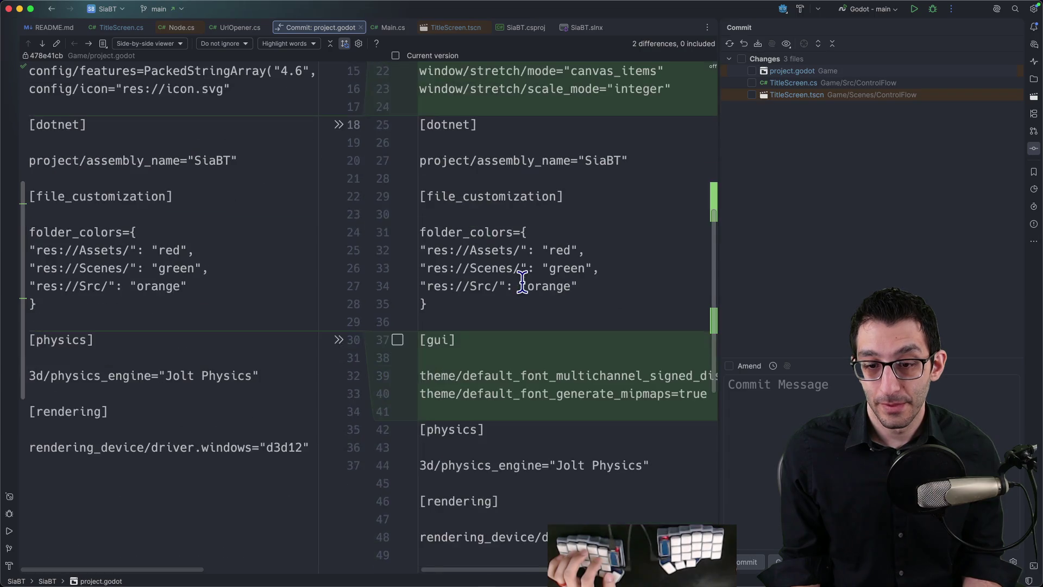
scroll(522, 315, "down", 4)
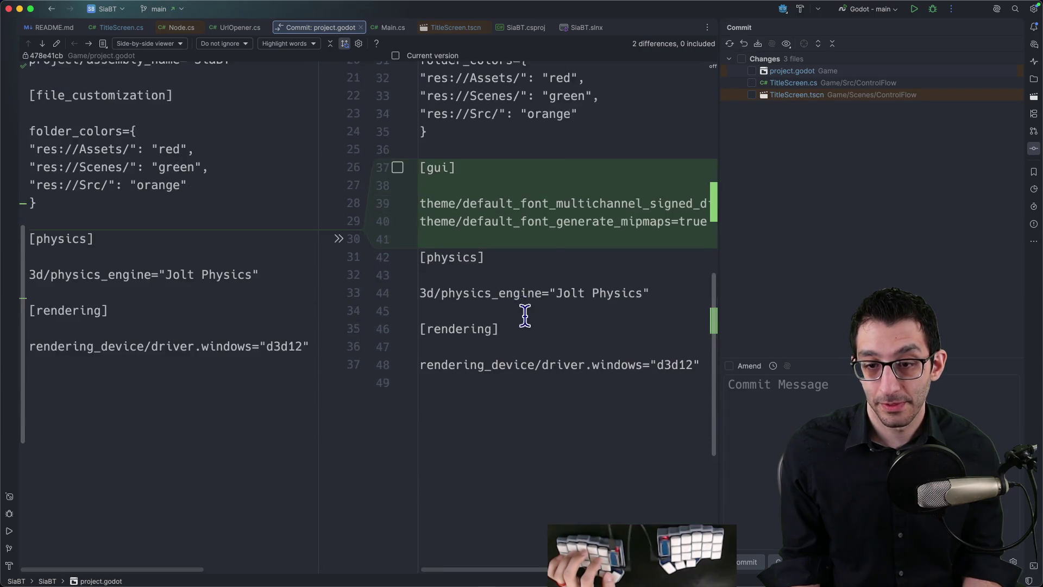
scroll(527, 309, "up", 3)
Remove the SizeChanged subscription and WindowSizeChanged method from TitleScreen.cs, then review TitleScreen.tscn's diff
left_click(807, 82)
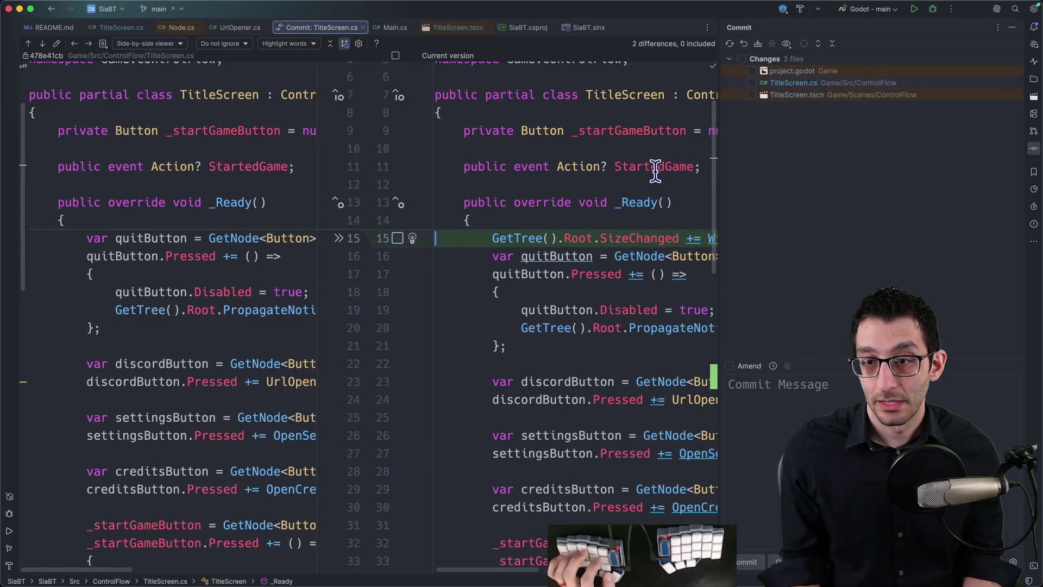
key("super+BackSpace")
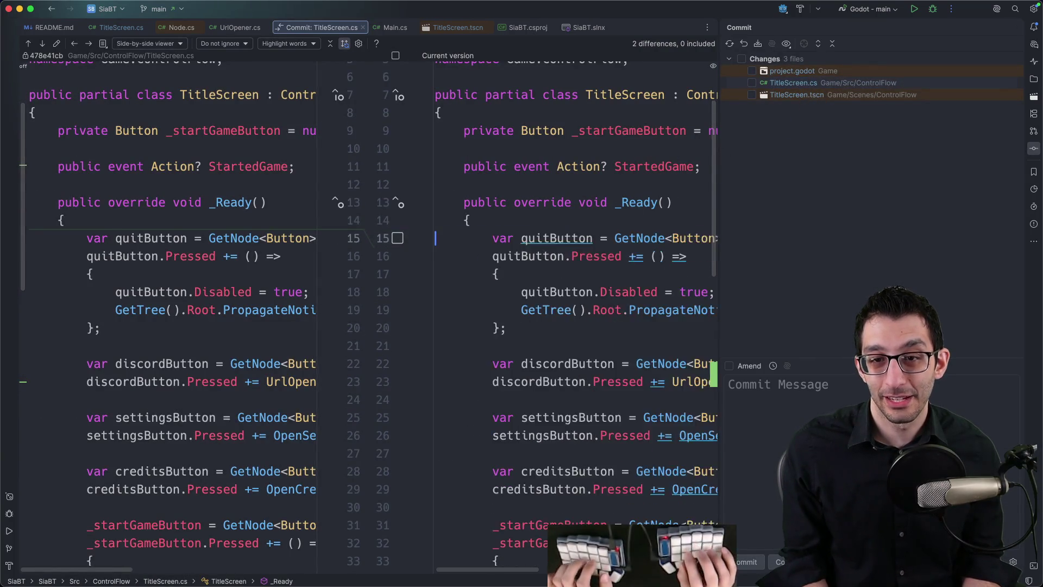
key("F7")
key("super+BackSpace")
key("super+BackSpace")
key("super+BackSpace")
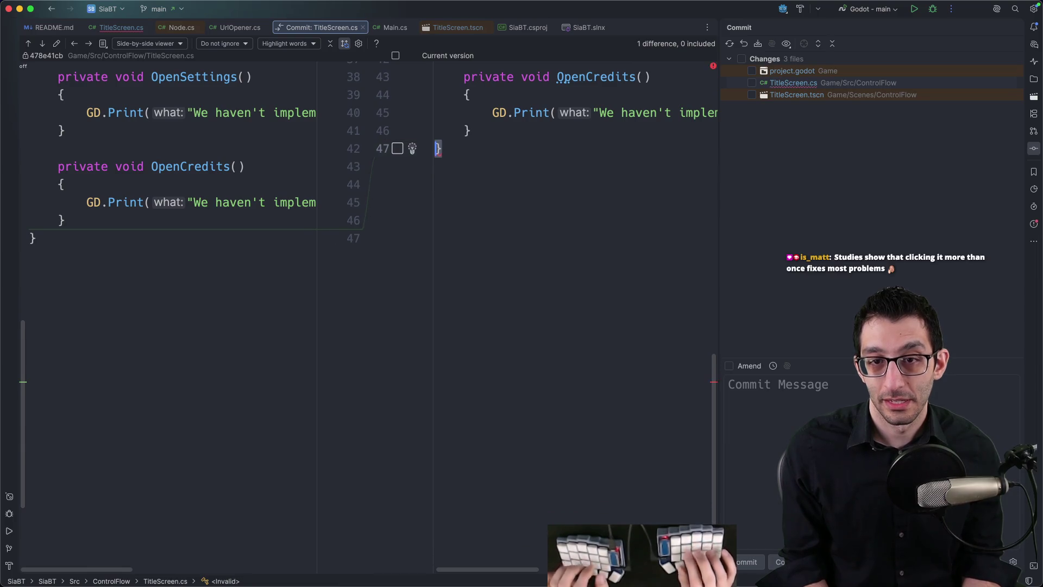
left_click(827, 85)
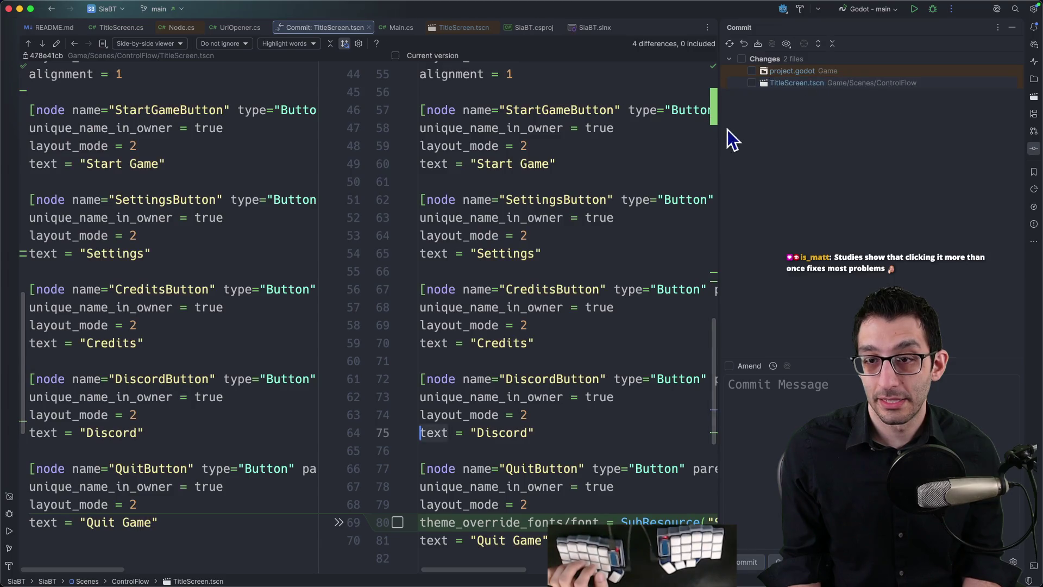
scroll(701, 147, "down", 2)
Roll back TitleScreen.tscn so only project.godot remains changed, then run the game
left_click(715, 111)
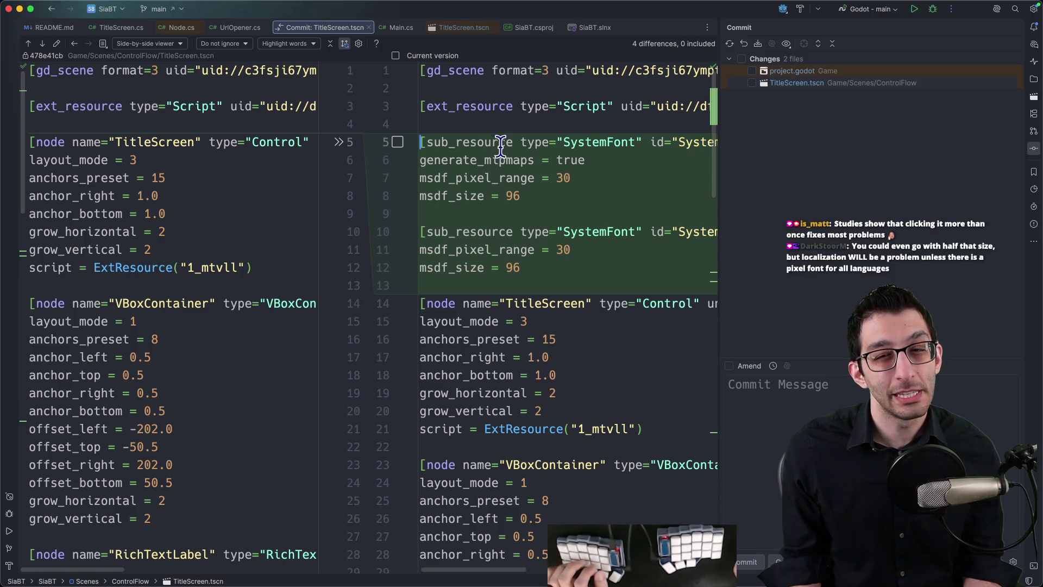
scroll(615, 188, "down", 3)
scroll(615, 189, "up", 3)
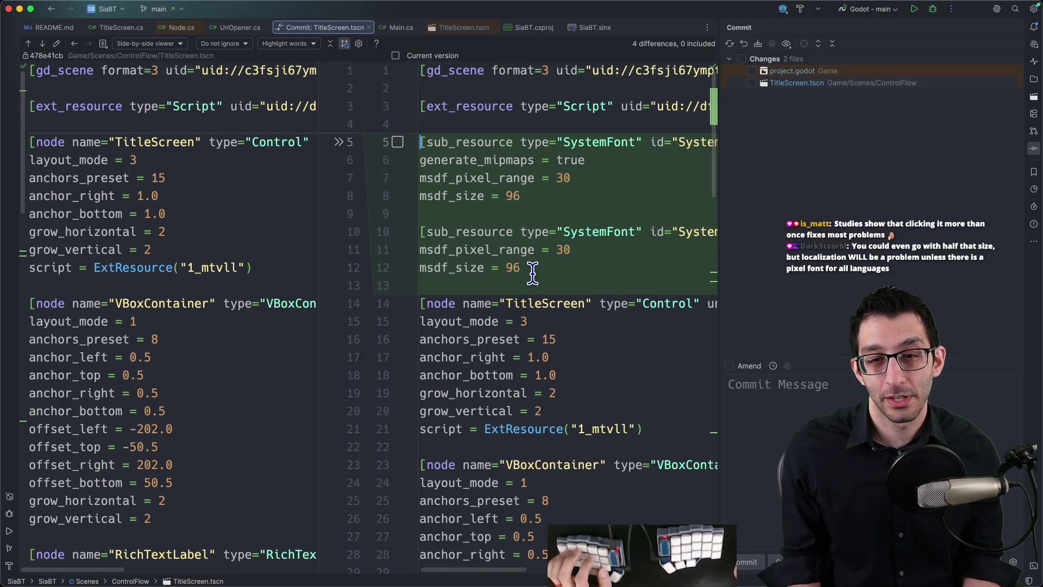
left_click(824, 84)
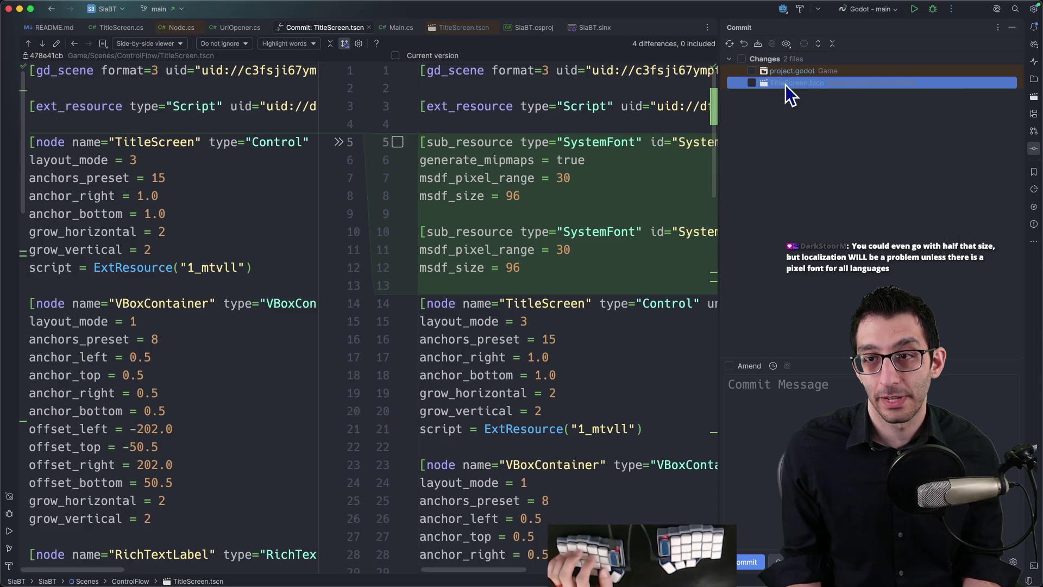
right_click(785, 84)
left_click(813, 103)
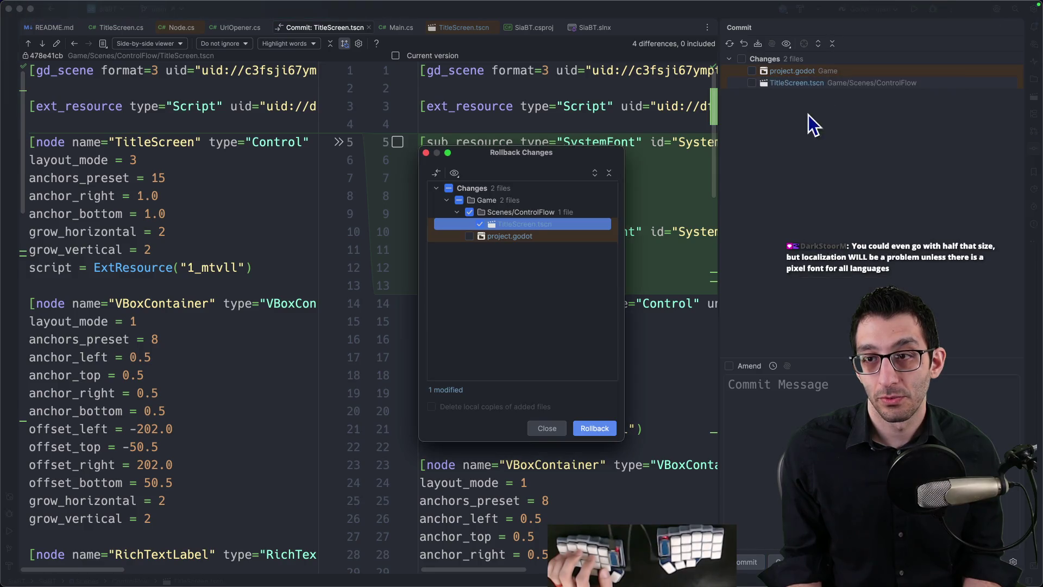
left_click(595, 427)
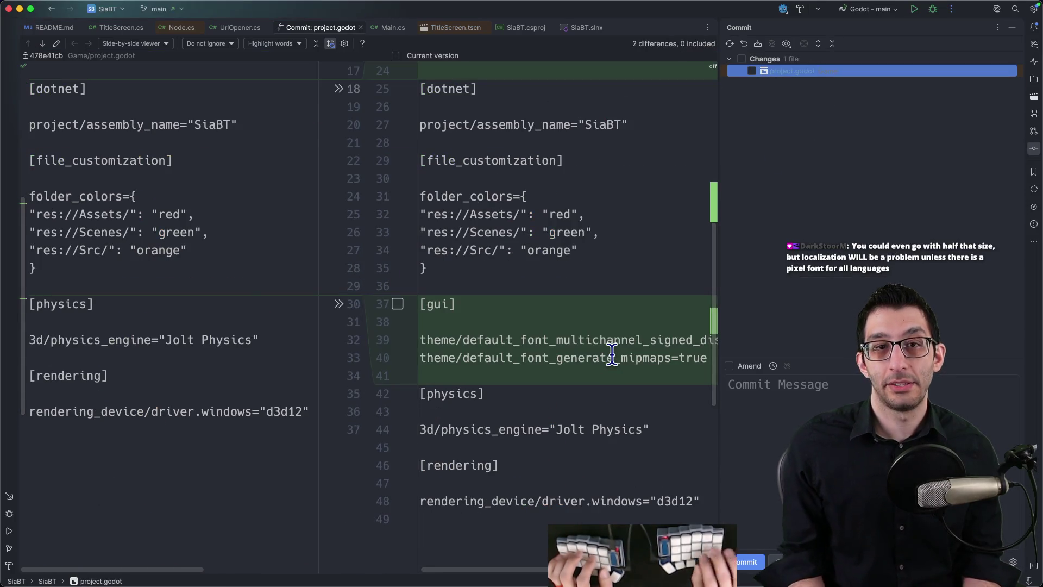
left_click(914, 9)
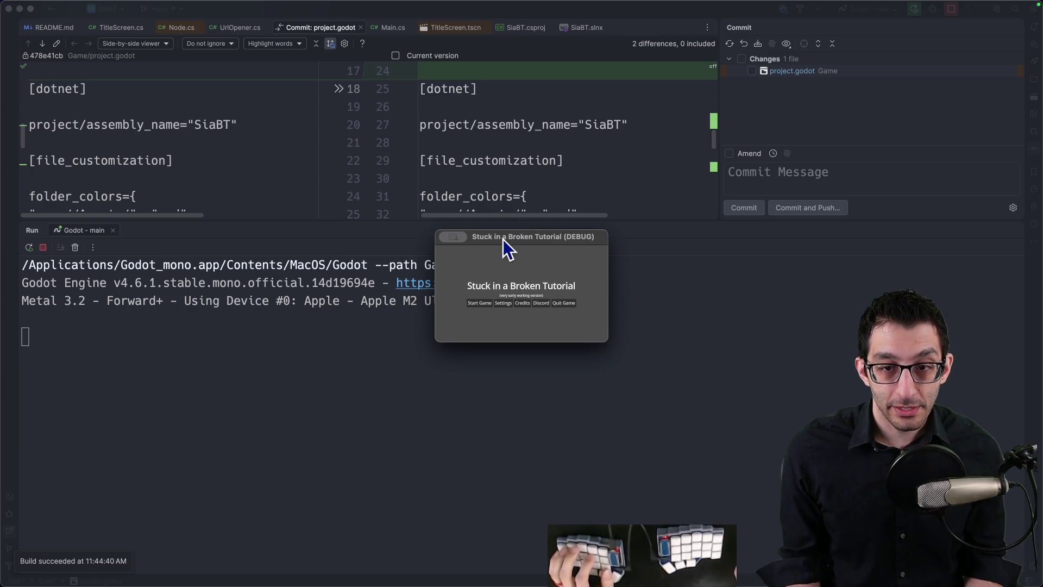
Move the game window to the top-left, check the title screen, then choose Quit Game
mouse_move(519, 239)
left_mouse_down()
mouse_move(193, 108)
mouse_move(761, 517)
mouse_move(999, 585)
left_mouse_up()
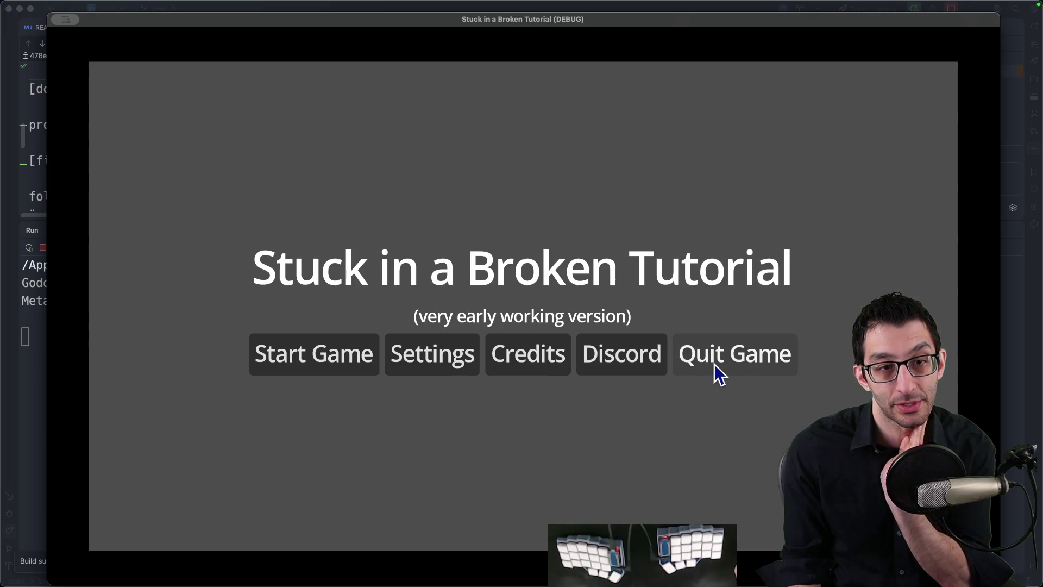
left_click(715, 364)
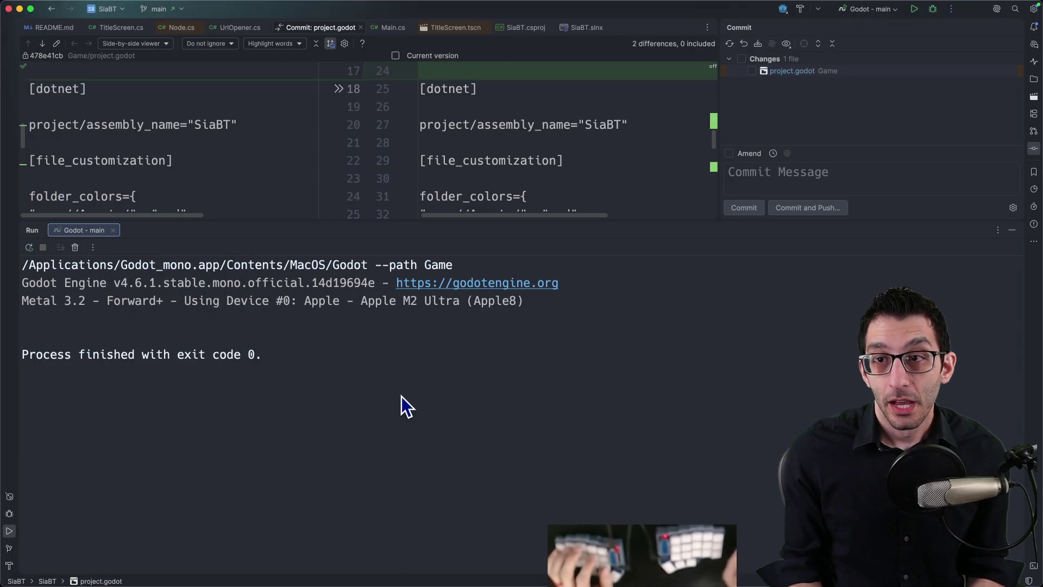
Review the project.godot diff and hide the Run output panel
left_click(440, 70)
scroll(444, 71, "up", 4)
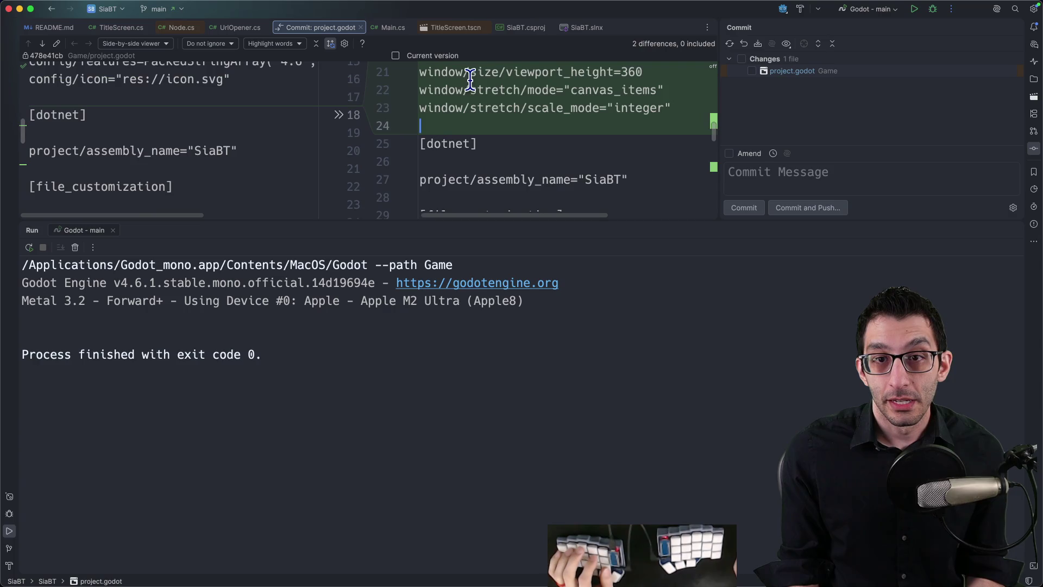
scroll(513, 86, "down", 1)
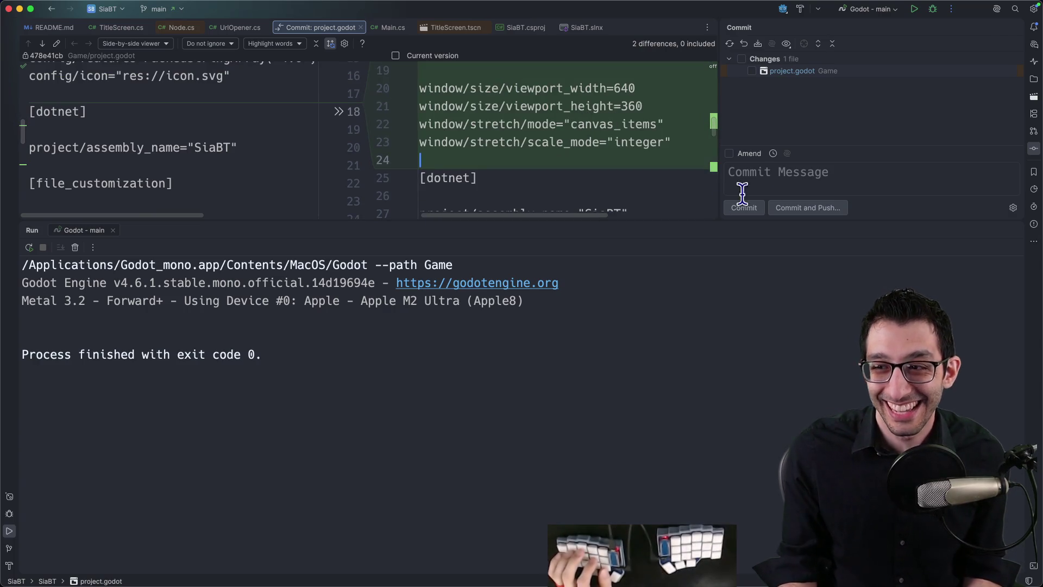
left_click(1011, 231)
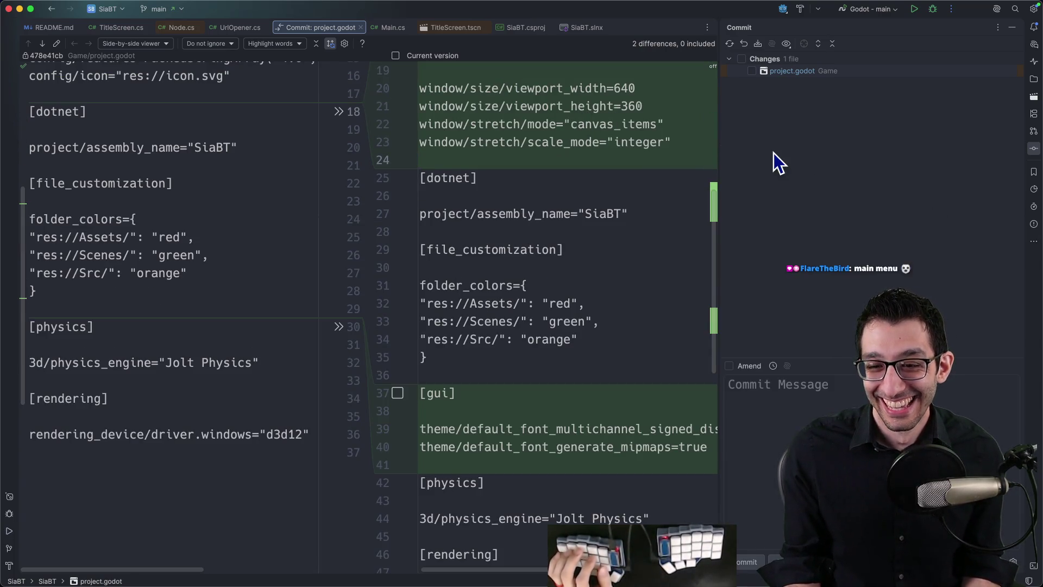
Commit project.godot with the message 'Change'
left_click(779, 377)
type("Change resolution s")
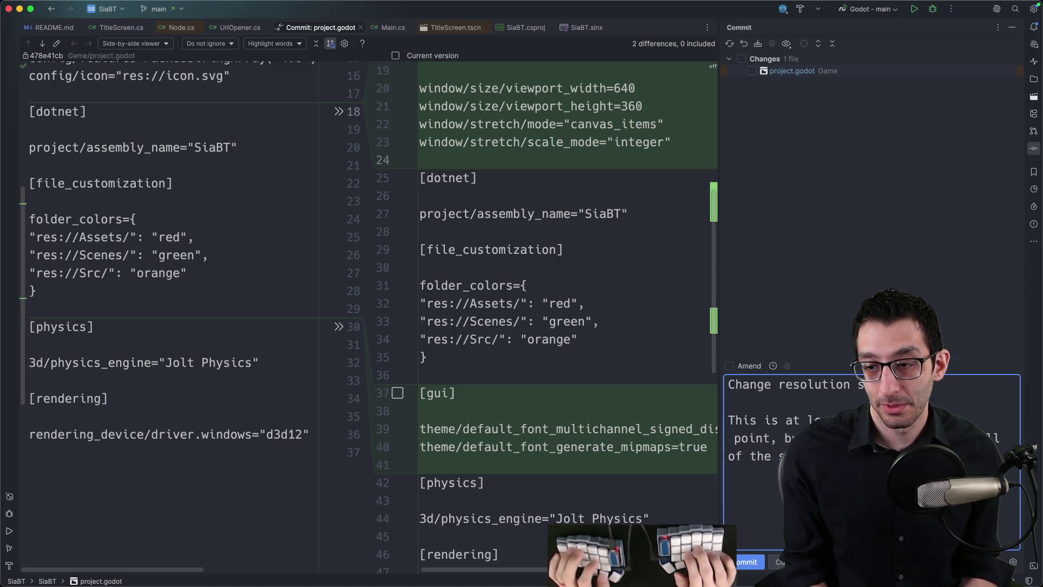
key("super+Return")
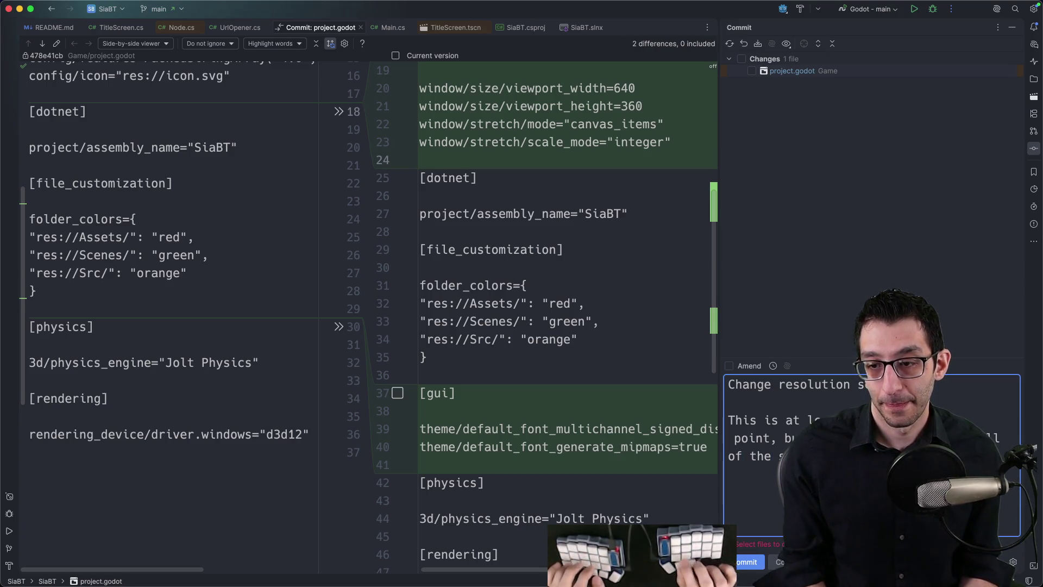
left_click(751, 71)
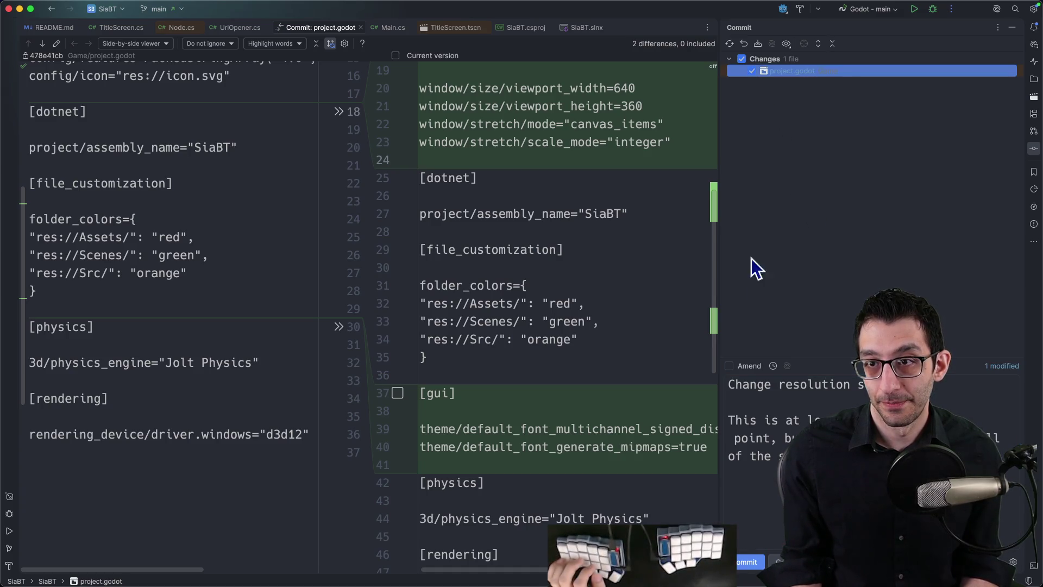
key("super+Return")
key("super+Tab")
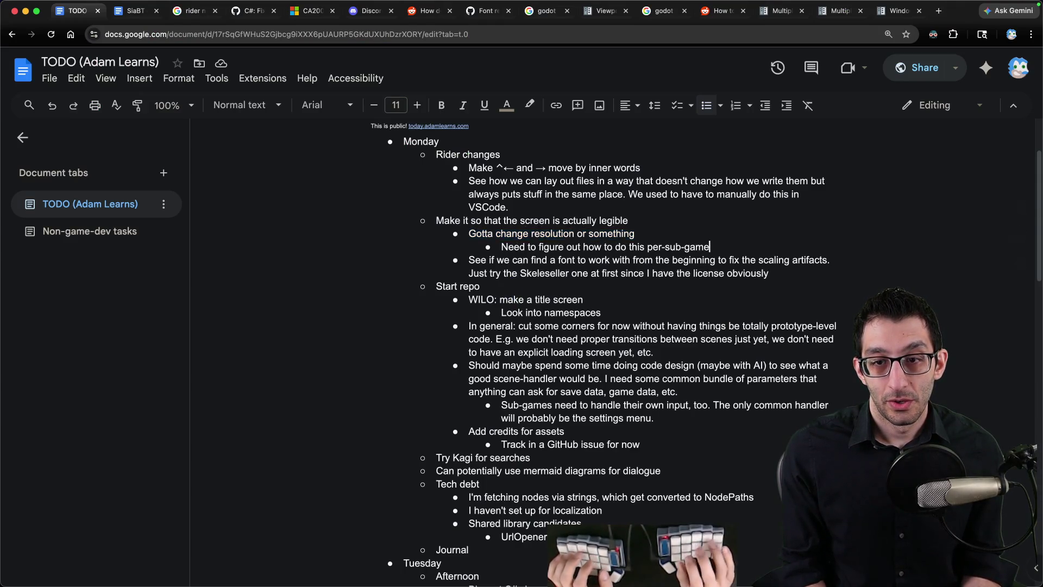
Delete the finished resolution, font-search, Skeleseller, screen-legibility, title-screen and namespaces bullets
key("shift+Down")
key("BackSpace")
key("shift+Home")
key("BackSpace")
key("BackSpace")
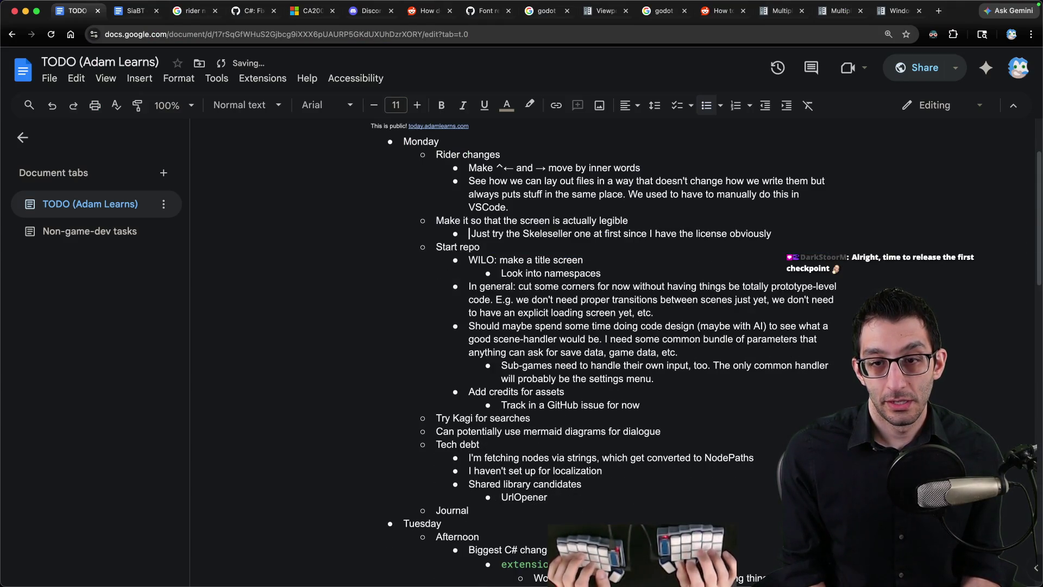
key("shift+End")
key("BackSpace")
key("BackSpace")
key("shift+Up")
key("BackSpace")
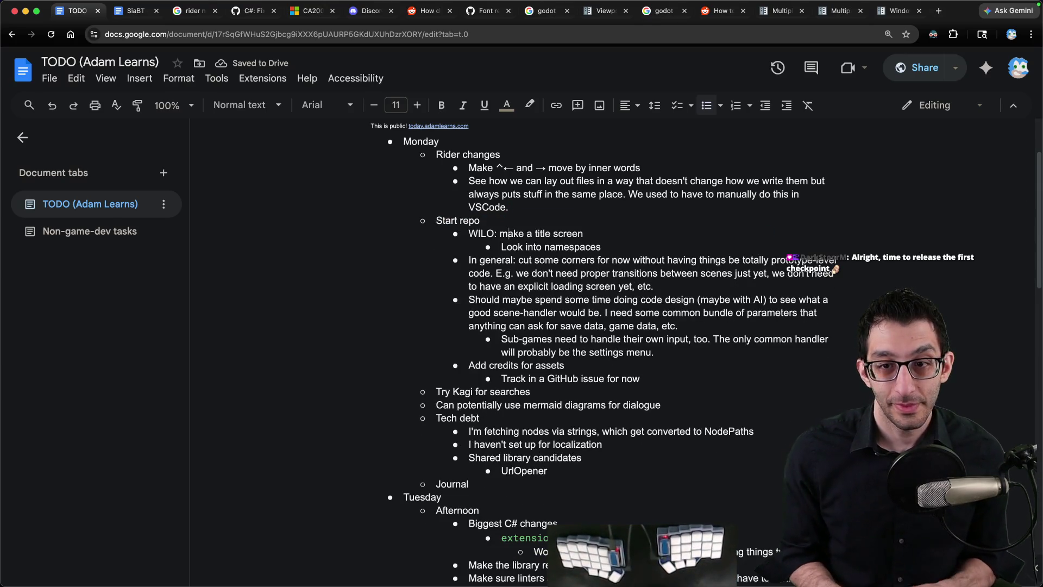
key("Home")
key("shift+Down")
key("shift+Down")
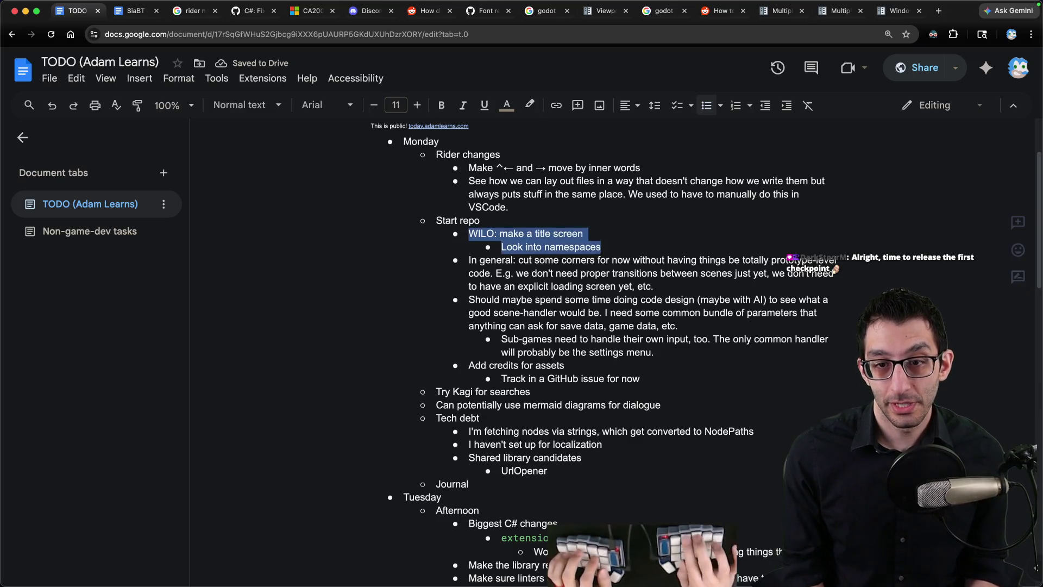
key("BackSpace")
Select the In general, Should maybe and Add credits for assets bullets without deleting them
key("shift+Down")
key("shift+Down")
key("shift+Down")
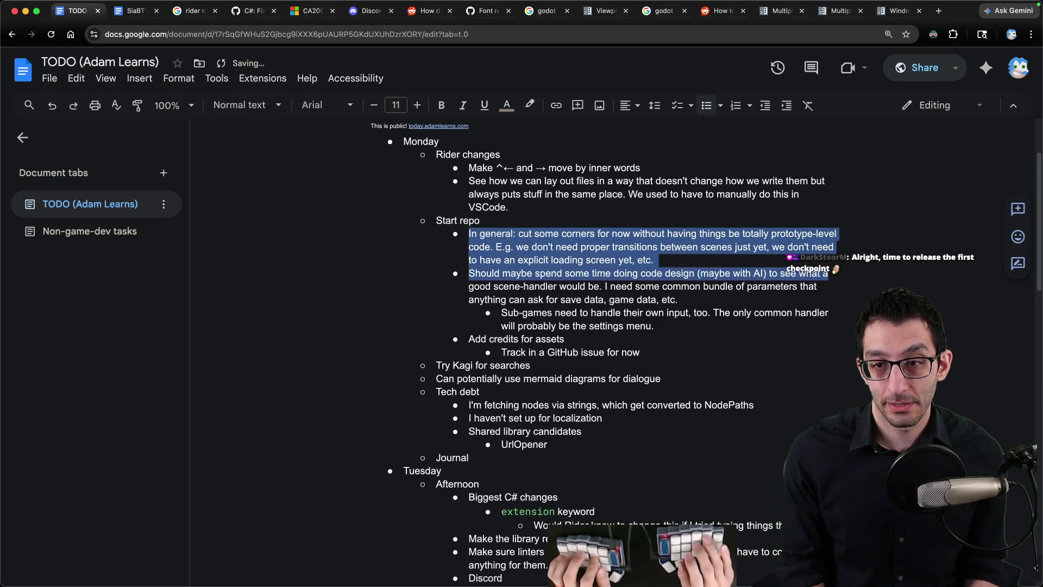
key("shift+Left")
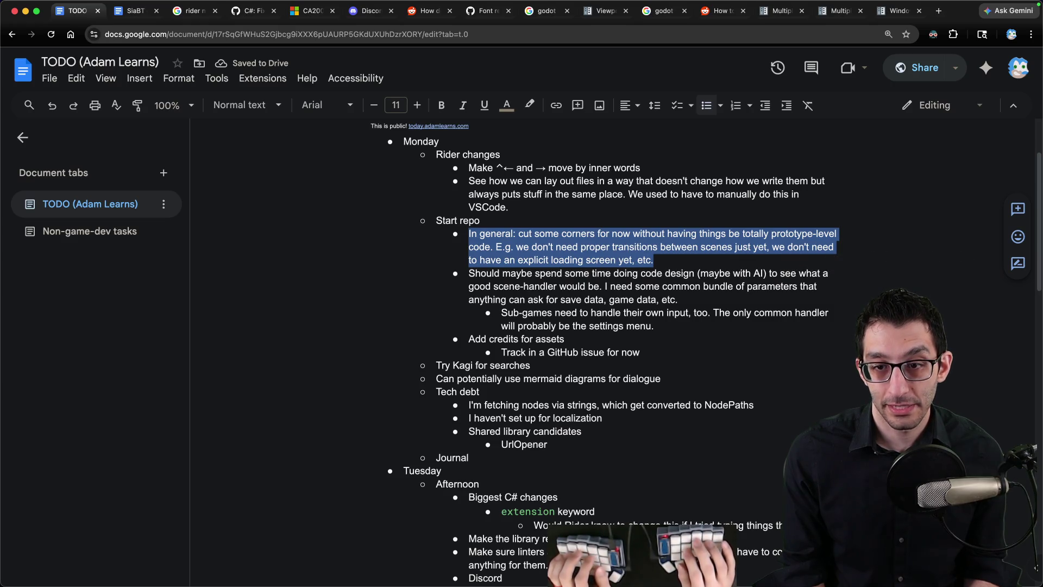
key("Down")
key("shift+Down")
key("shift+Down")
key("shift+Down")
key("shift+Left")
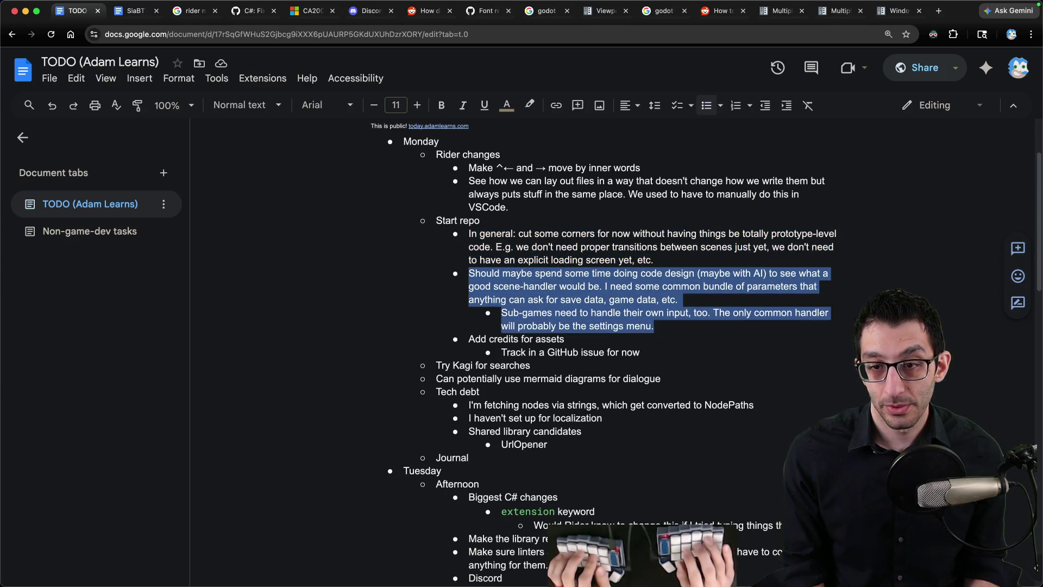
left_click(641, 352)
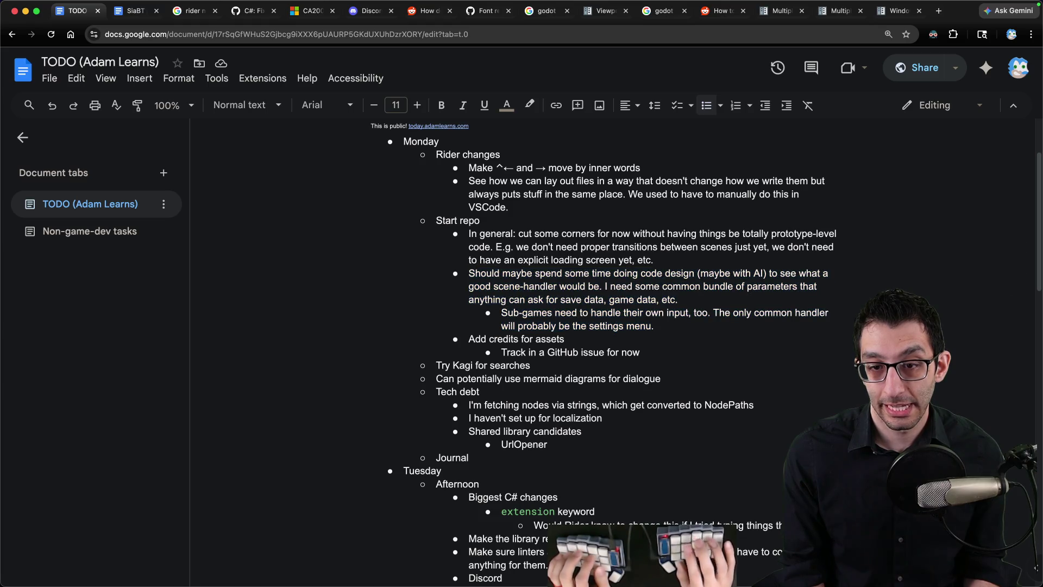
key("shift+Up")
key("shift+Home")
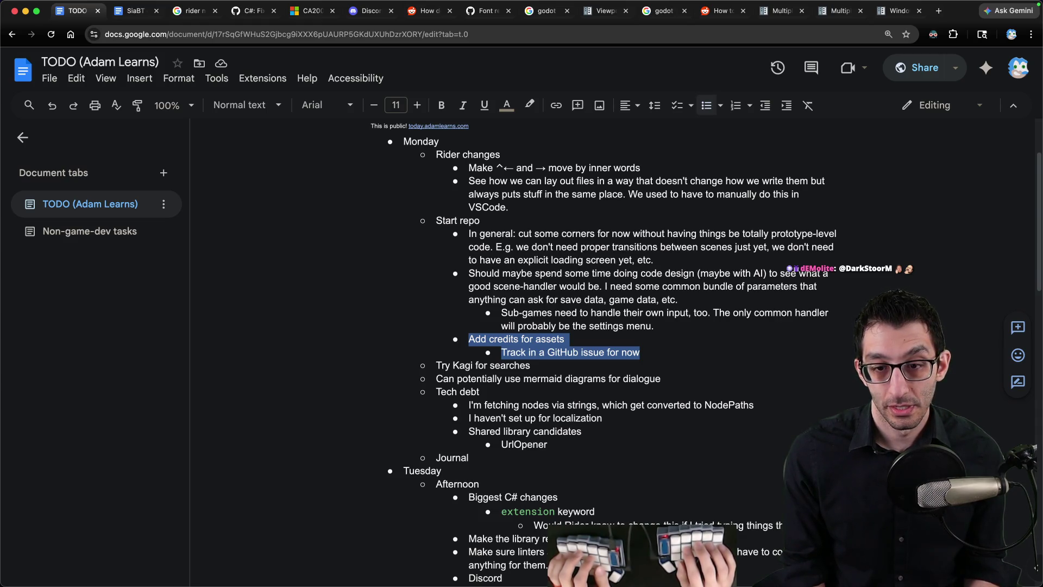
key("Right")
Delete the 'Try Kagi for searches' item
key("shift+Down")
key("BackSpace")
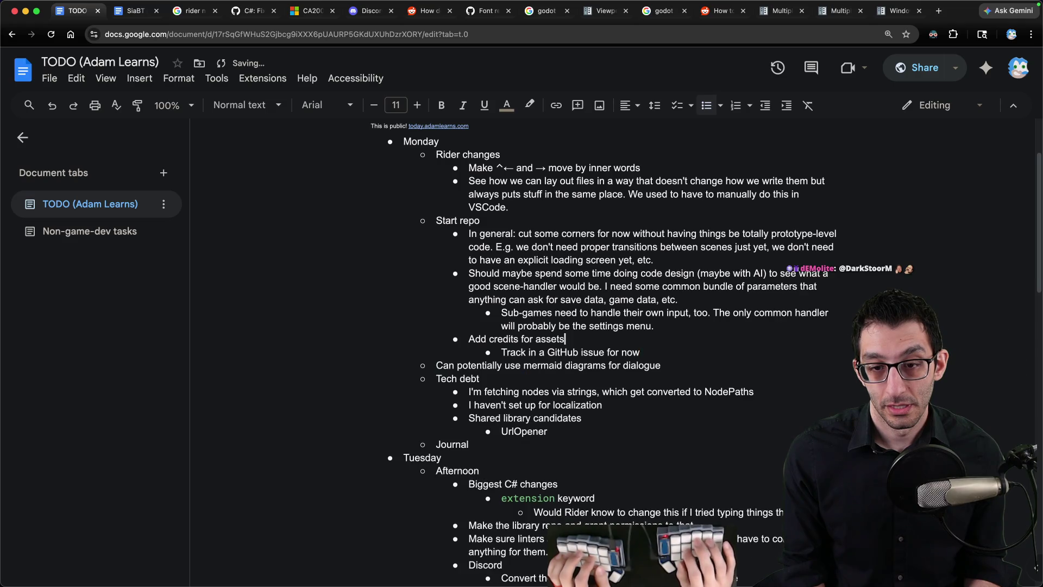
key("Down")
key("End")
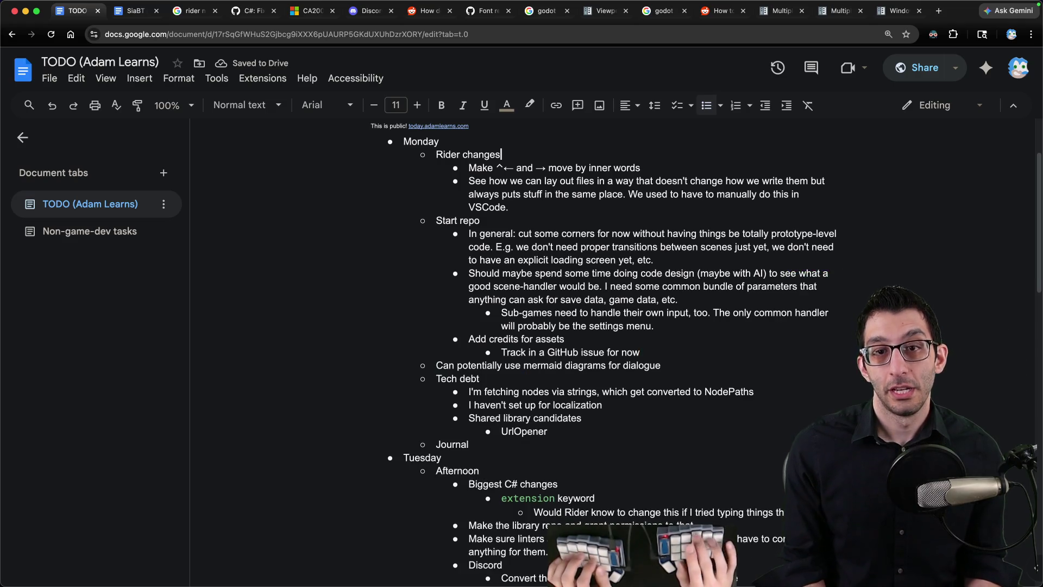
Add a 'Post-lunch' bullet under Monday with an indented sub-bullet beneath it
left_click(439, 141)
key("Return")
key("Tab")
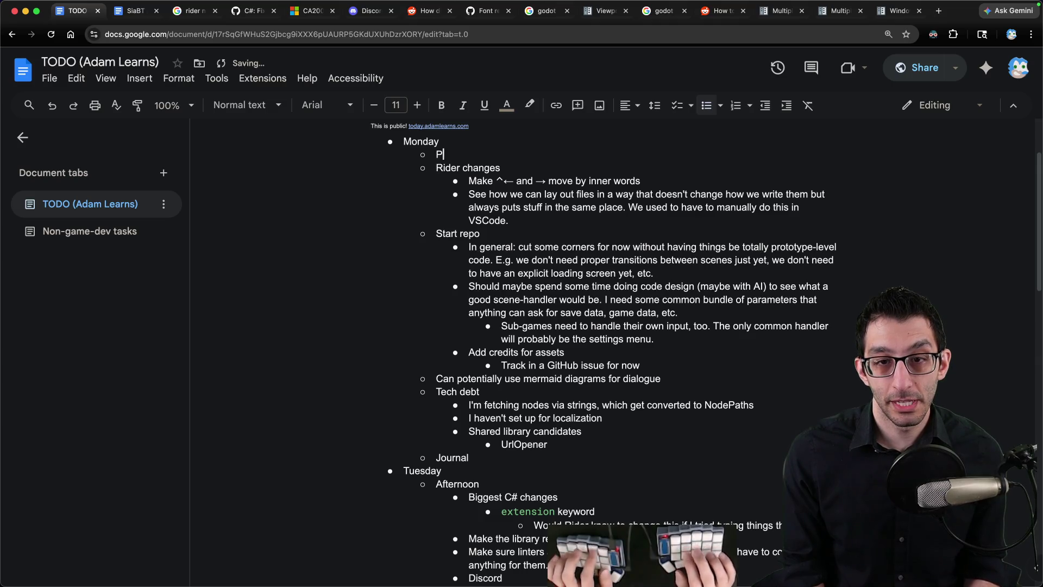
type("Post-lunch:")
key("Return")
key("Tab")
key("BackSpace")
key("BackSpace")
key("BackSpace")
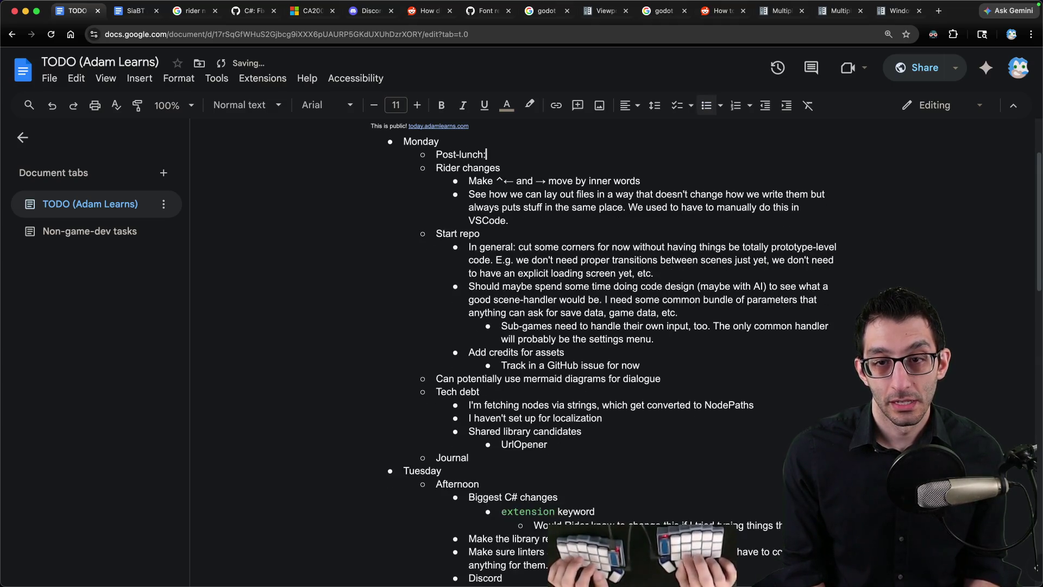
key("Return")
key("Tab")
List the platformer sub-game tasks: download world assets, make a basic world, work on character behavior
type("Start m")
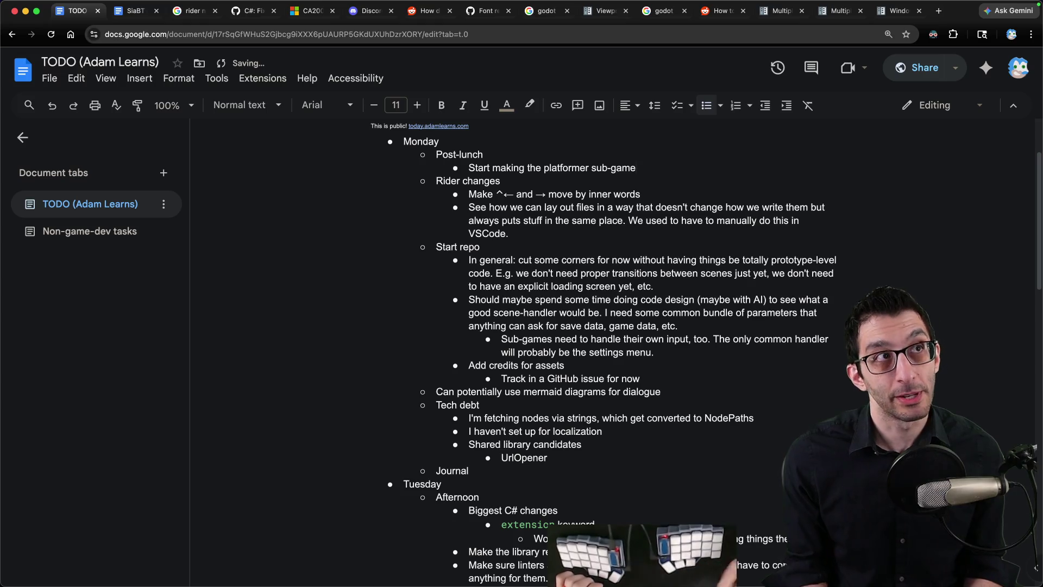
key("Return")
key("Tab")
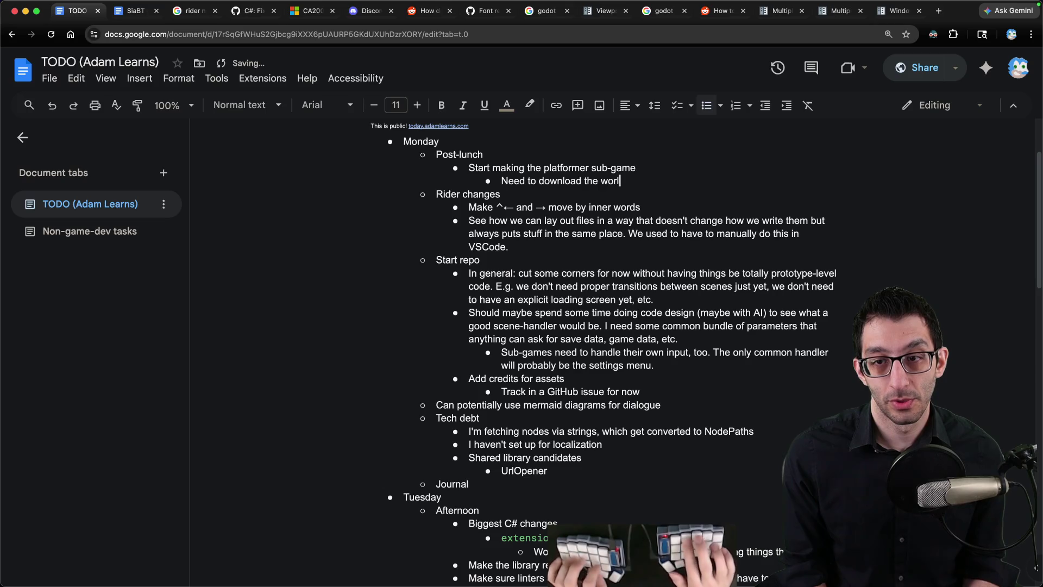
type("ets")
key("Return")
type("Need to make a basic world")
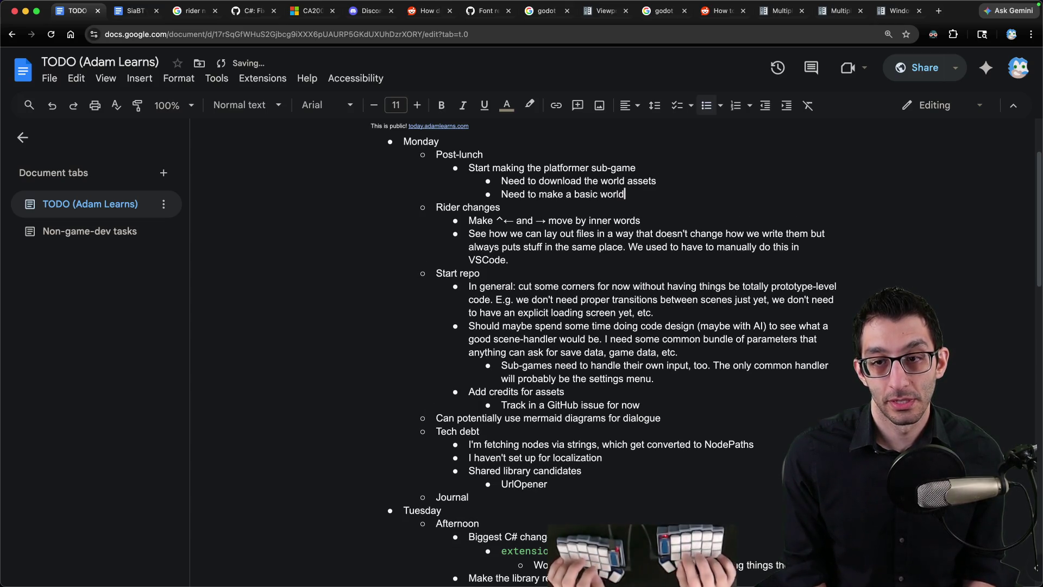
key("Return")
type("Need to work on character behavior quite a")
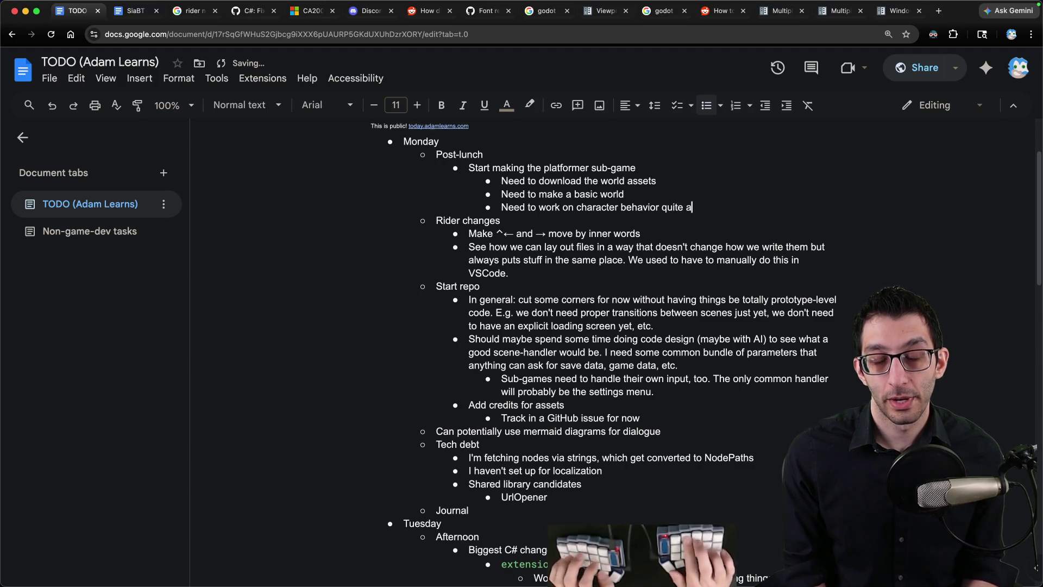
key("Return")
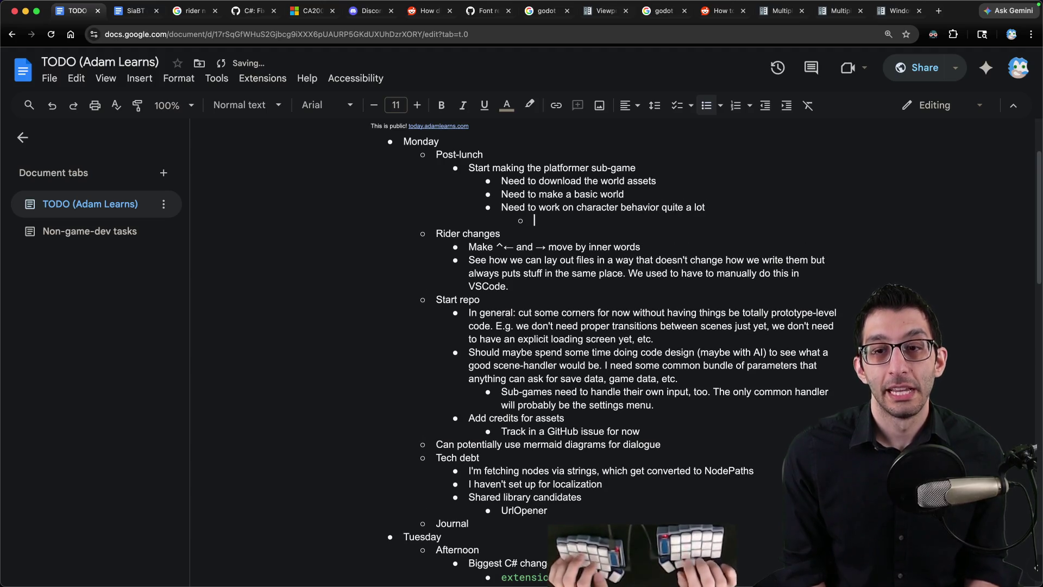
key("ctrl+t")
Search the web for 'platformer coyote time'
type("platformer c")
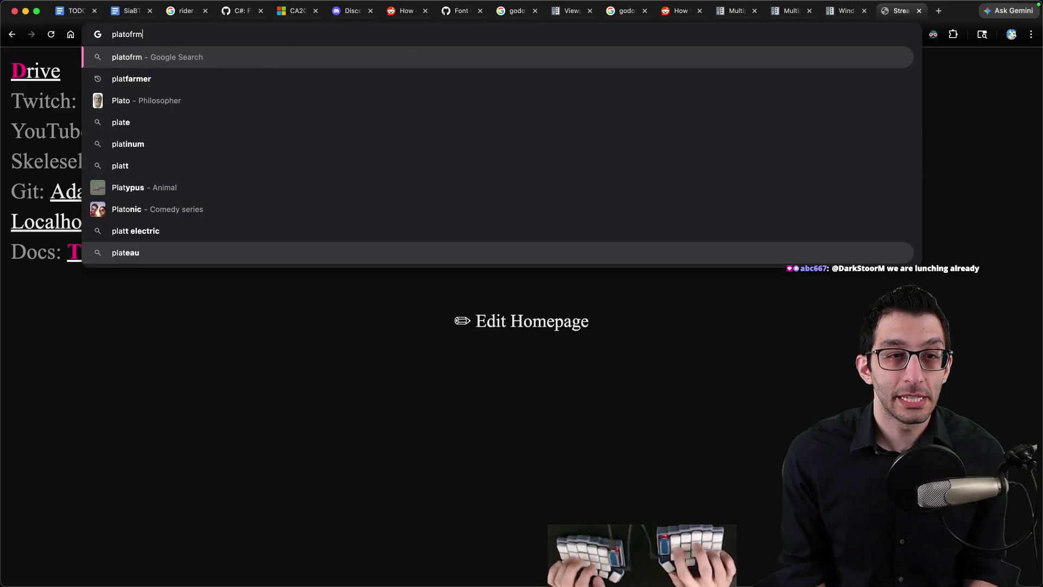
key("alt+BackSpace")
key("alt+BackSpace")
type("pla")
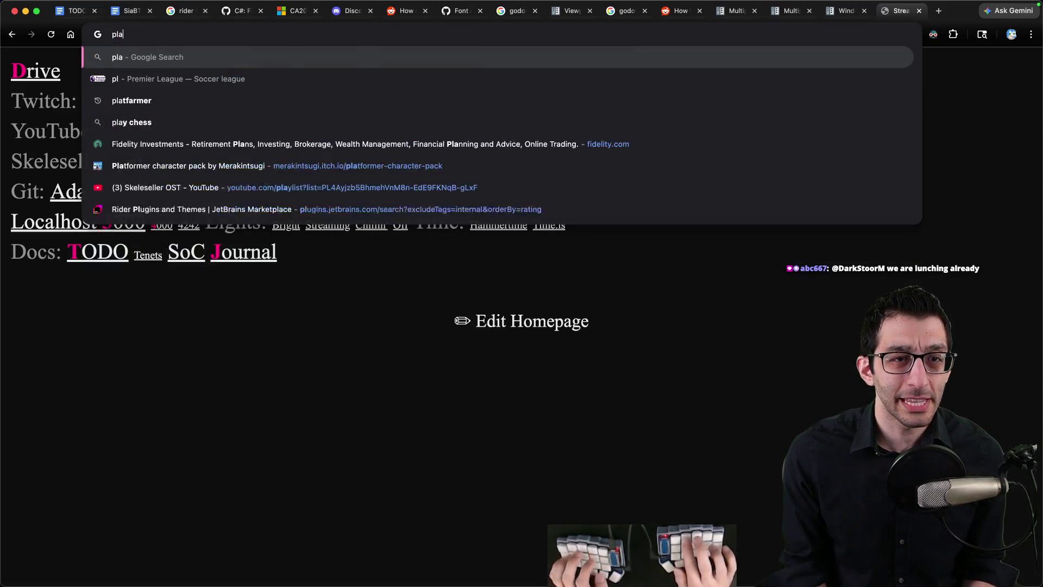
type("tformer coyote")
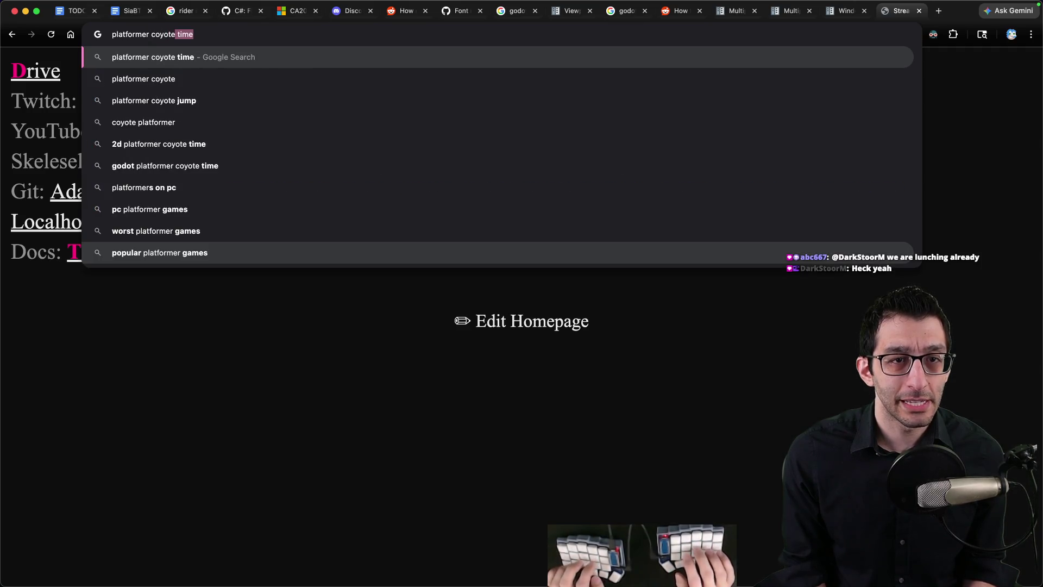
type(" time")
key("Return")
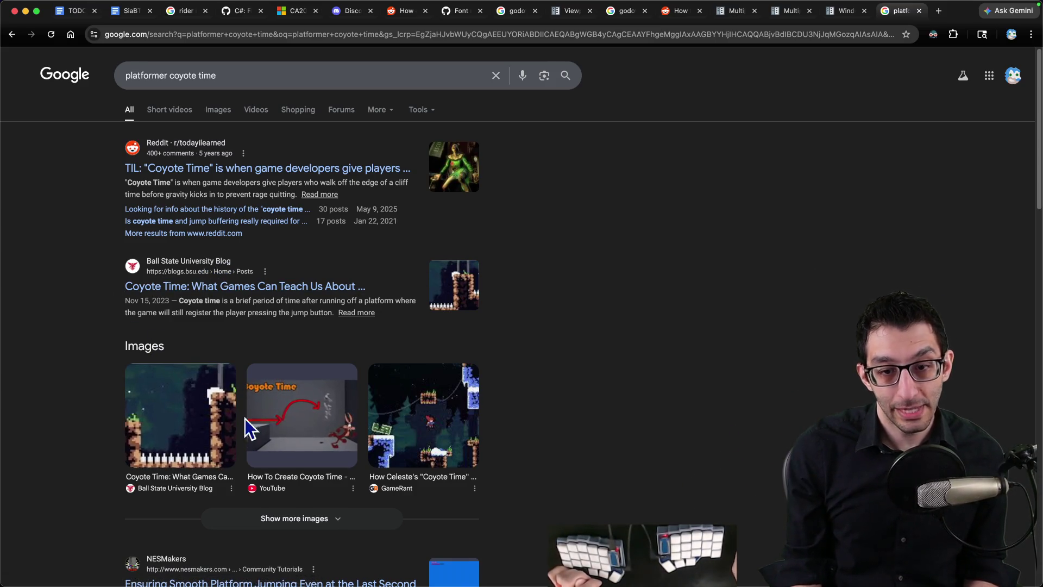
Read the Ball State blog post on coyote time, then return to the TODO doc
scroll(252, 413, "down", 3)
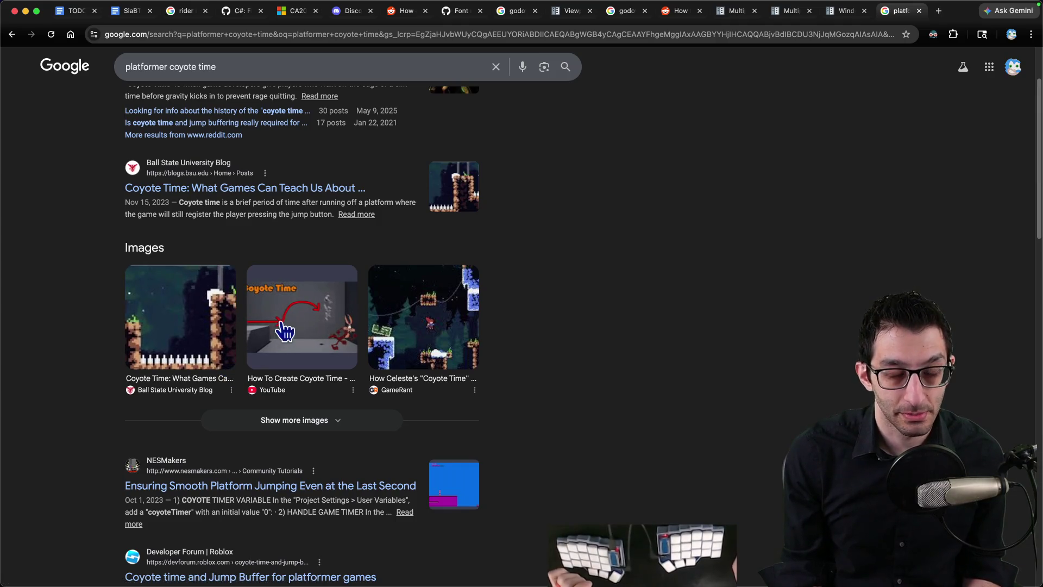
left_click(242, 189)
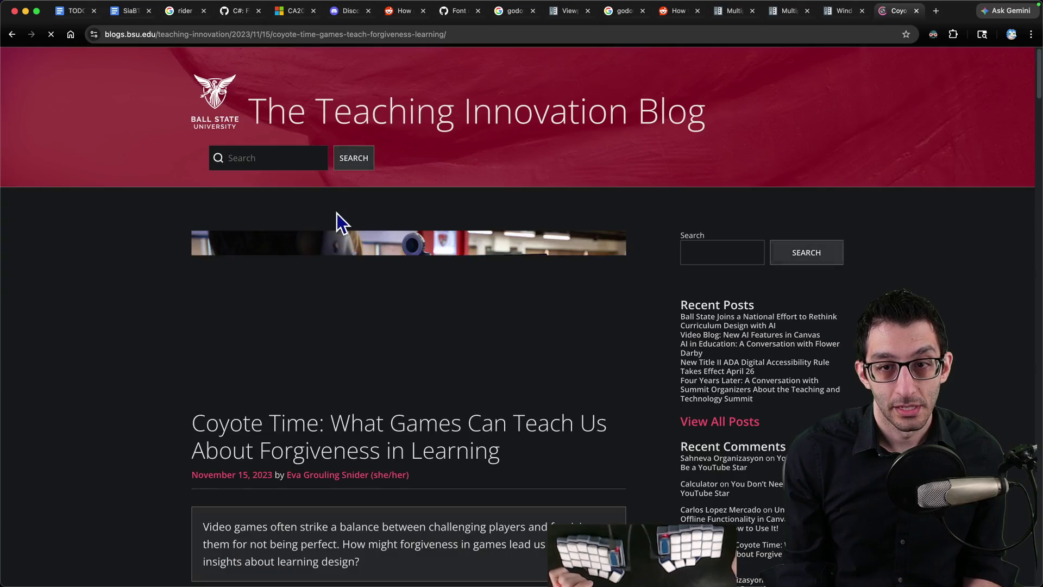
scroll(396, 228, "down", 10)
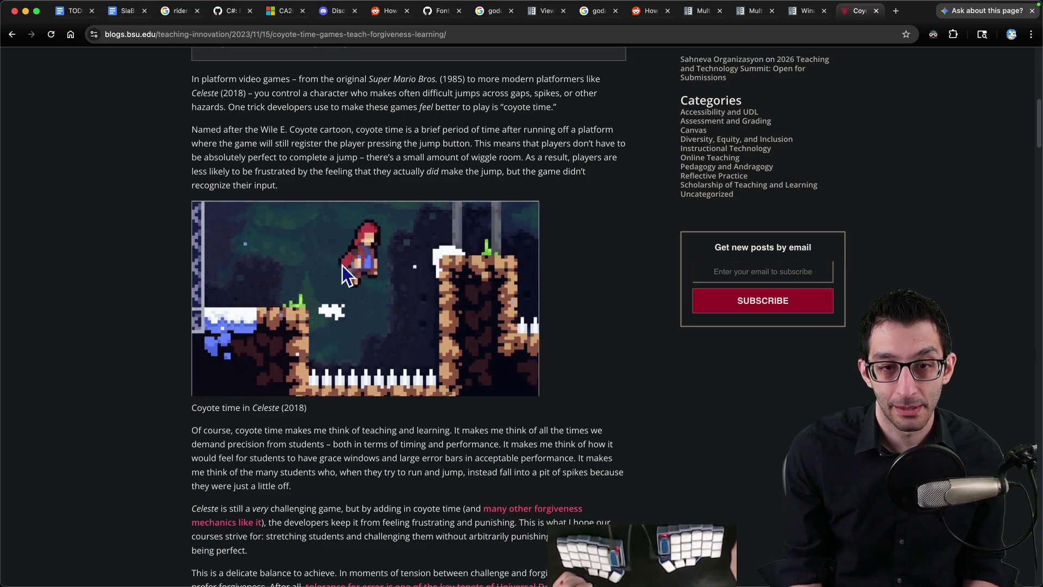
scroll(371, 281, "down", 20)
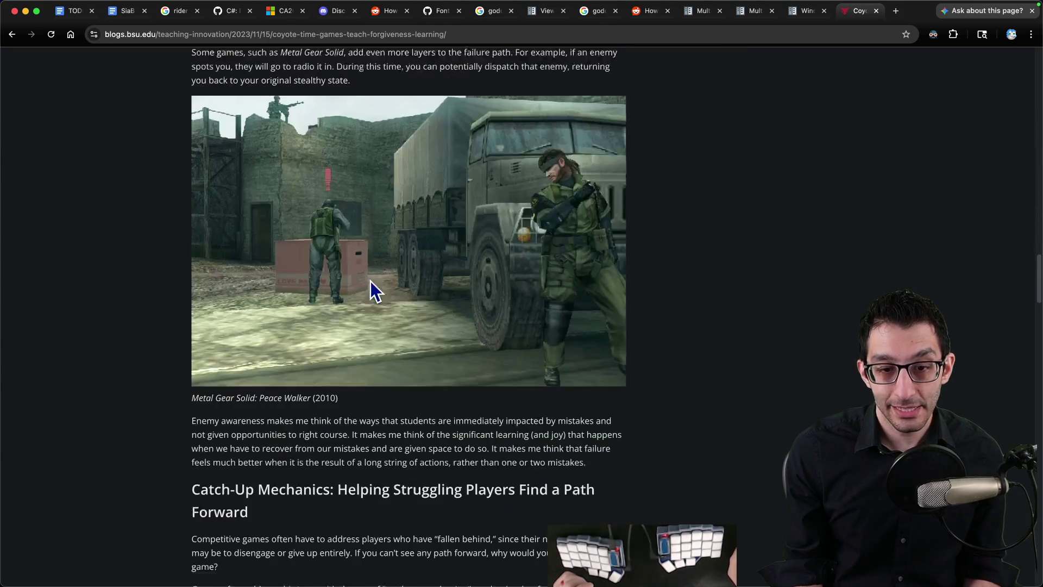
scroll(370, 282, "up", 20)
scroll(187, 289, "down", 4)
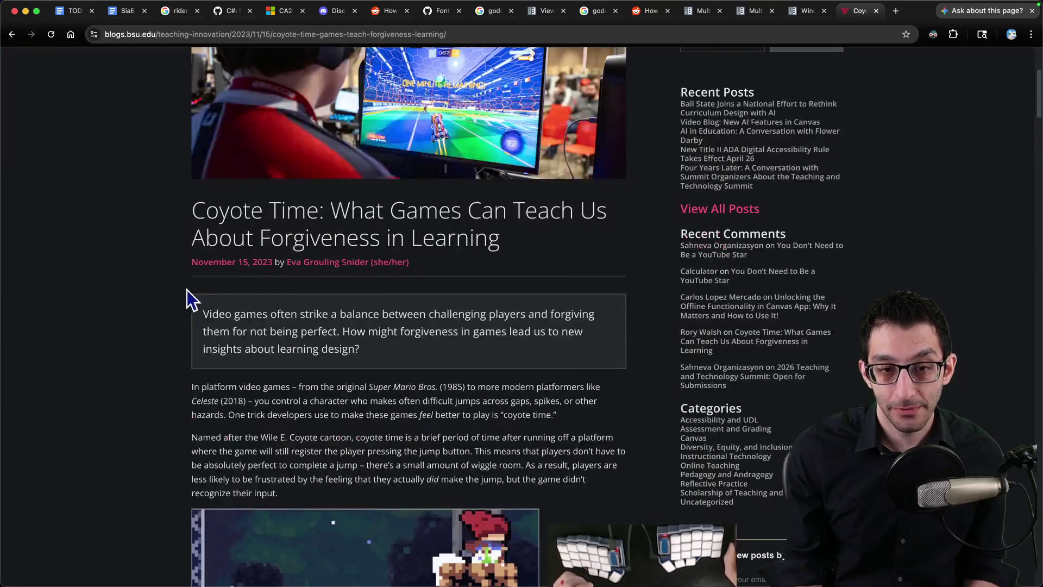
scroll(120, 299, "down", 7)
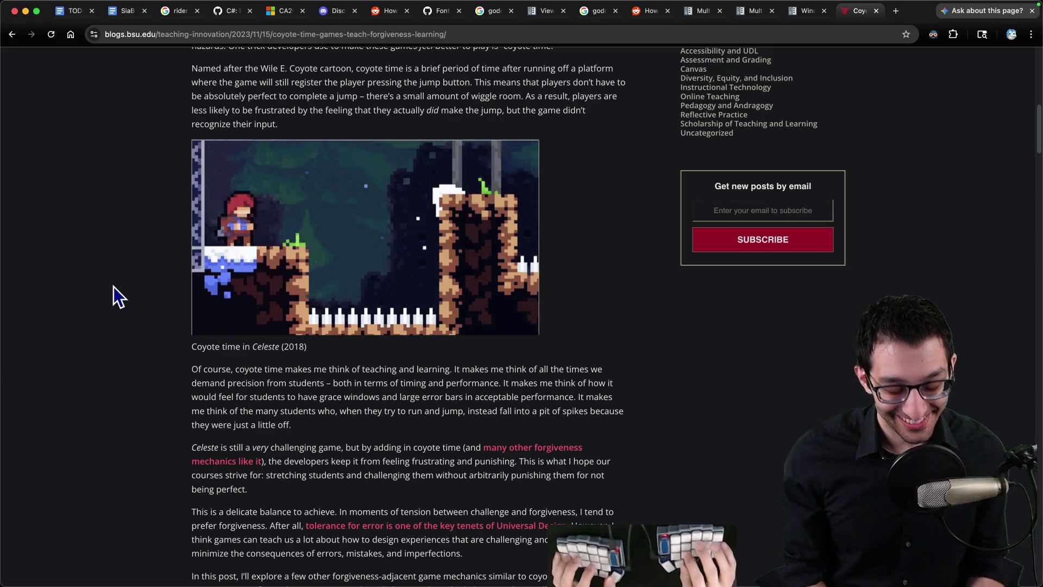
key("super+1")
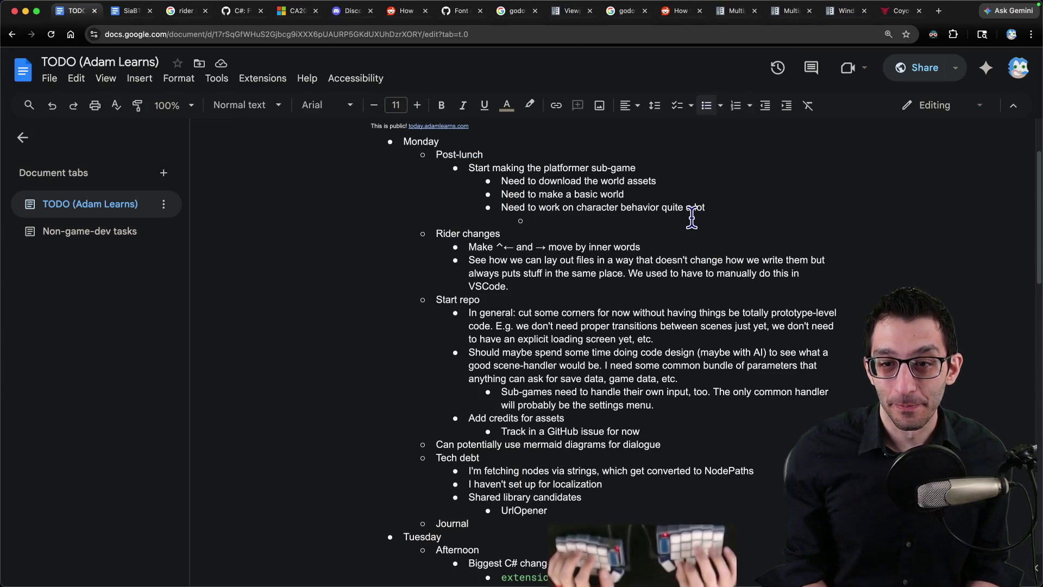
Remove the empty bullet under character behavior and start the Untitled-7 note with '11:47 AM -'
key("Delete")
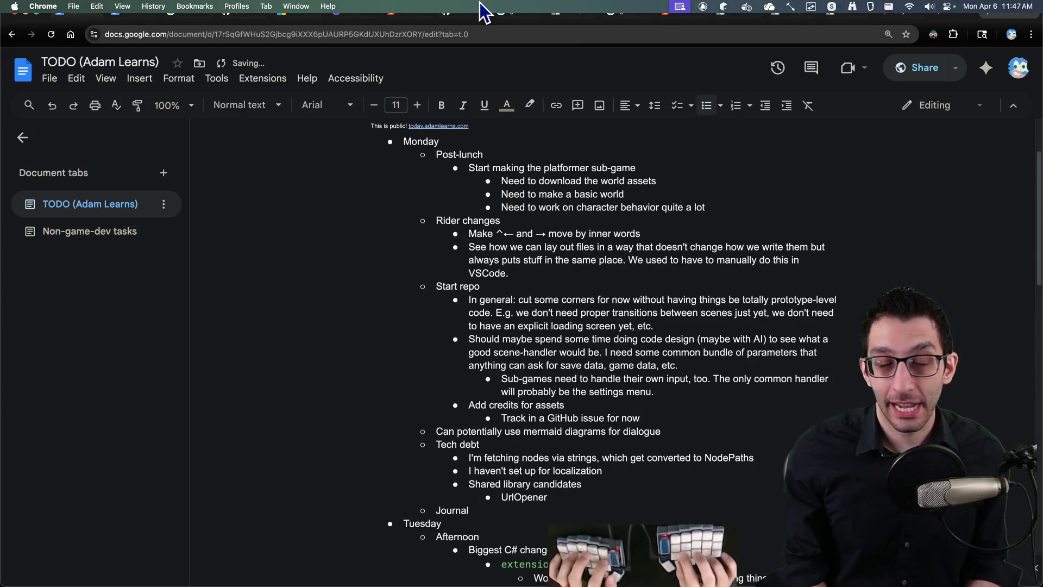
key("super+Tab")
type("11:47 AM -")
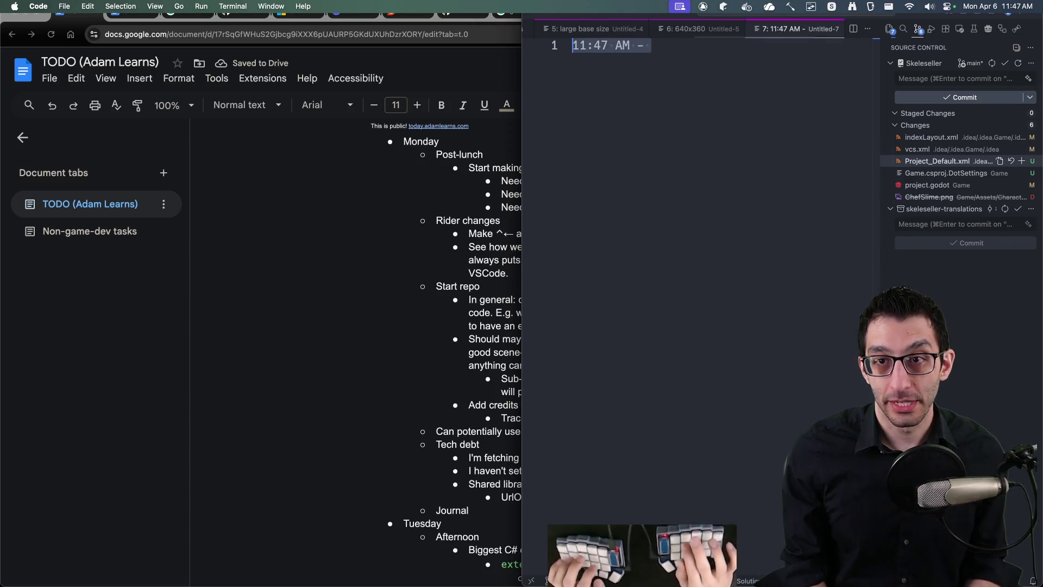